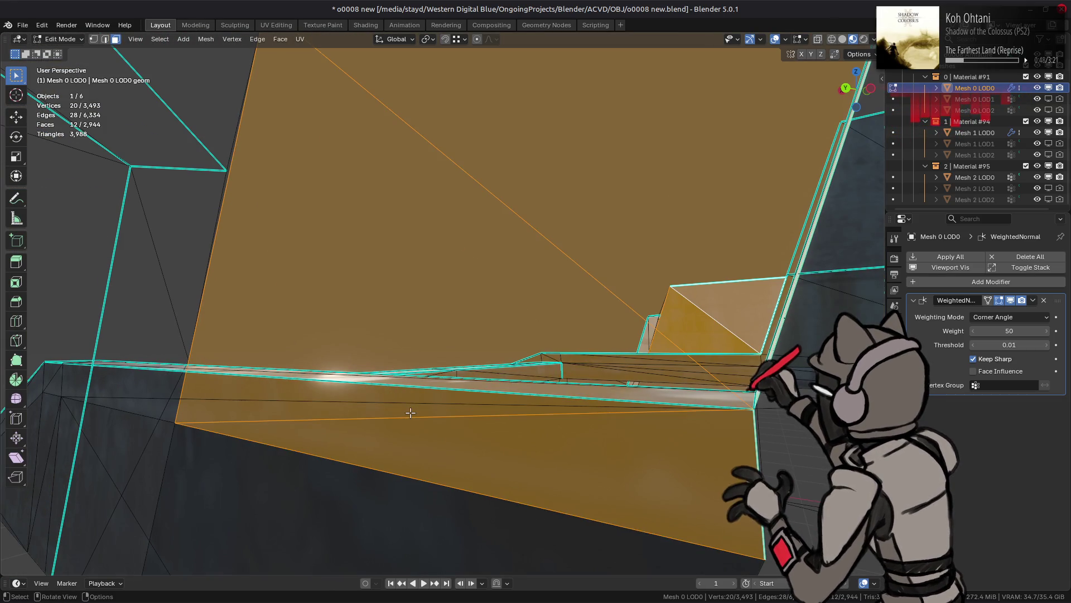
Undo the stray single-triangle selection and clear the selection.
{"action": "left_click", "coordinate": [410, 412]}
{"action": "key", "text": "ctrl+z"}
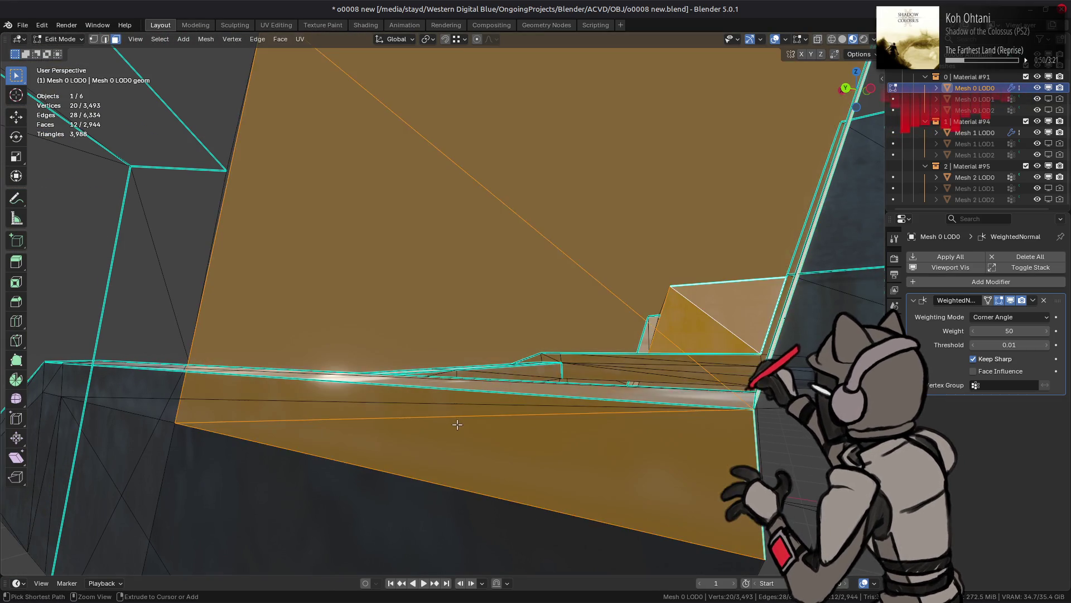
{"action": "key", "text": "alt+a"}
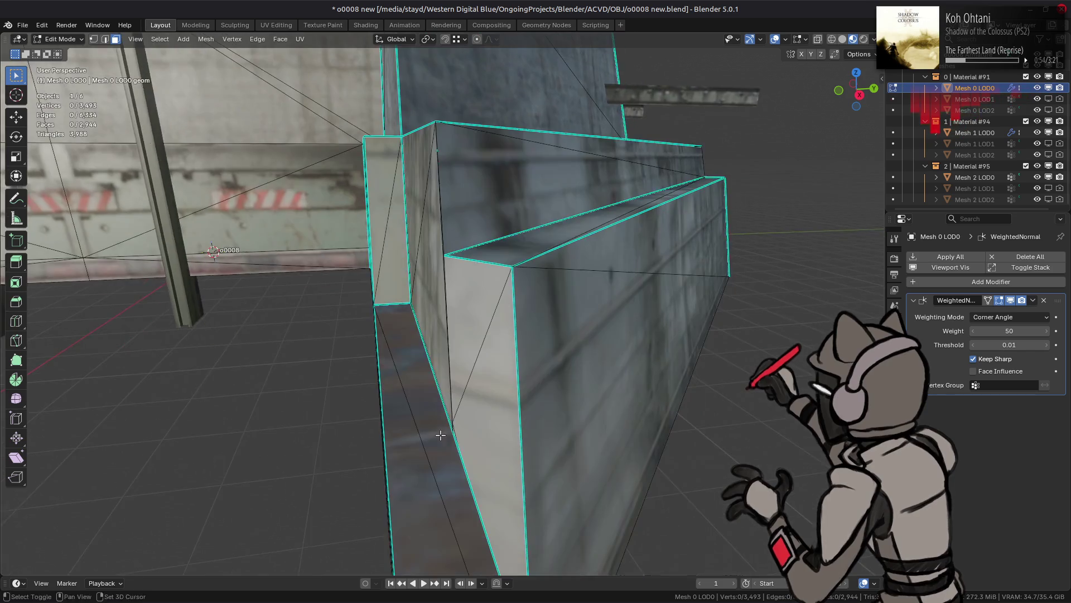
In face mode, select the linked wall-and-ledge piece with Delimit set to Seam.
{"action": "key", "text": "1"}
{"action": "key", "text": "l"}
{"action": "key", "text": "alt+a"}
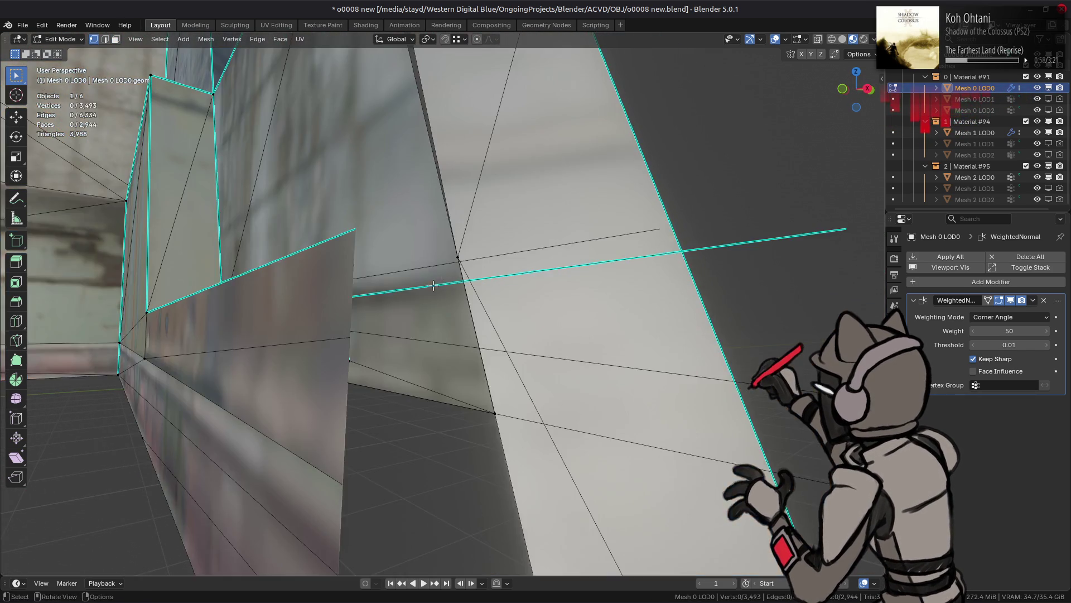
{"action": "key", "text": "3"}
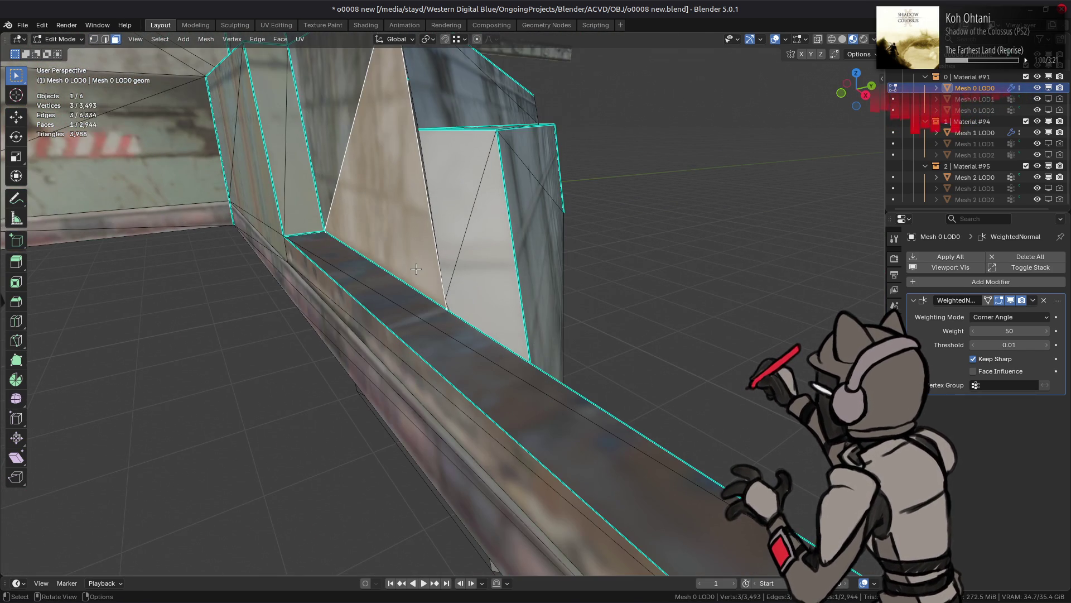
{"action": "key", "text": "1"}
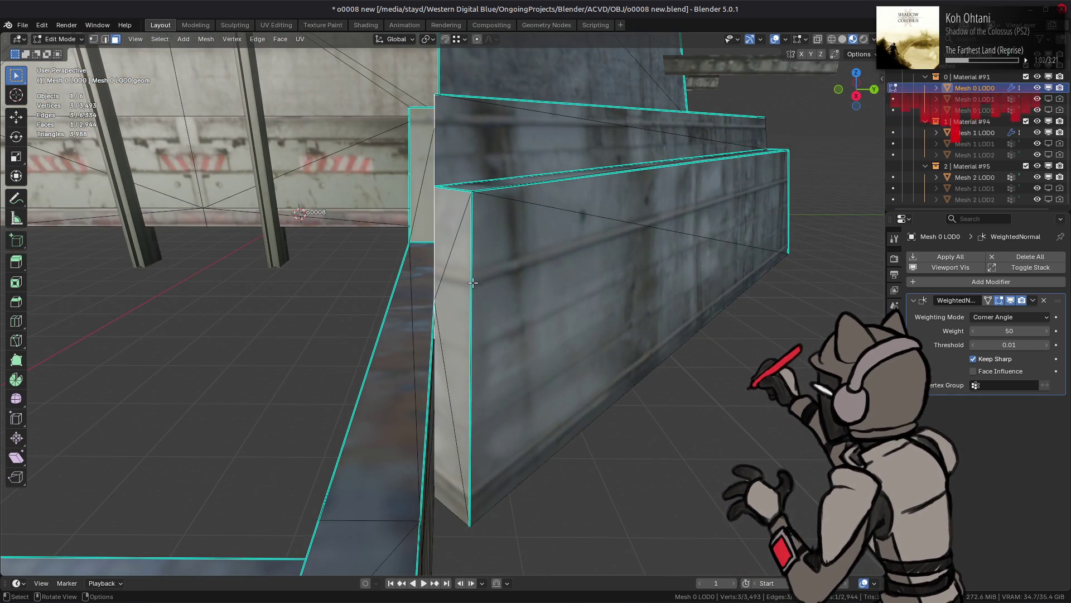
{"action": "key", "text": "3"}
{"action": "key", "text": "ctrl+l"}
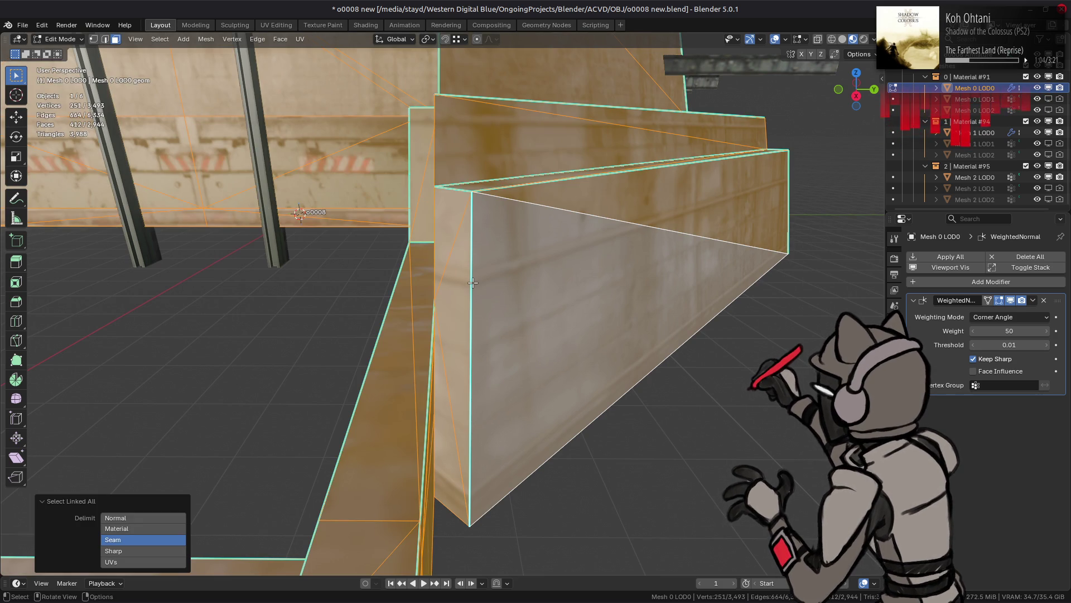
Box-select the centre strip and grow it twice with Select More.
{"action": "scroll", "coordinate": [473, 282], "scroll_direction": "down", "scroll_amount": 3}
{"action": "mouse_move", "coordinate": [472, 283]}
{"action": "middle_mouse_down"}
{"action": "mouse_move", "coordinate": [465, 379]}
{"action": "mouse_move", "coordinate": [429, 402]}
{"action": "mouse_move", "coordinate": [424, 356]}
{"action": "middle_mouse_up"}
{"action": "scroll", "coordinate": [425, 208], "scroll_direction": "down", "scroll_amount": 5}
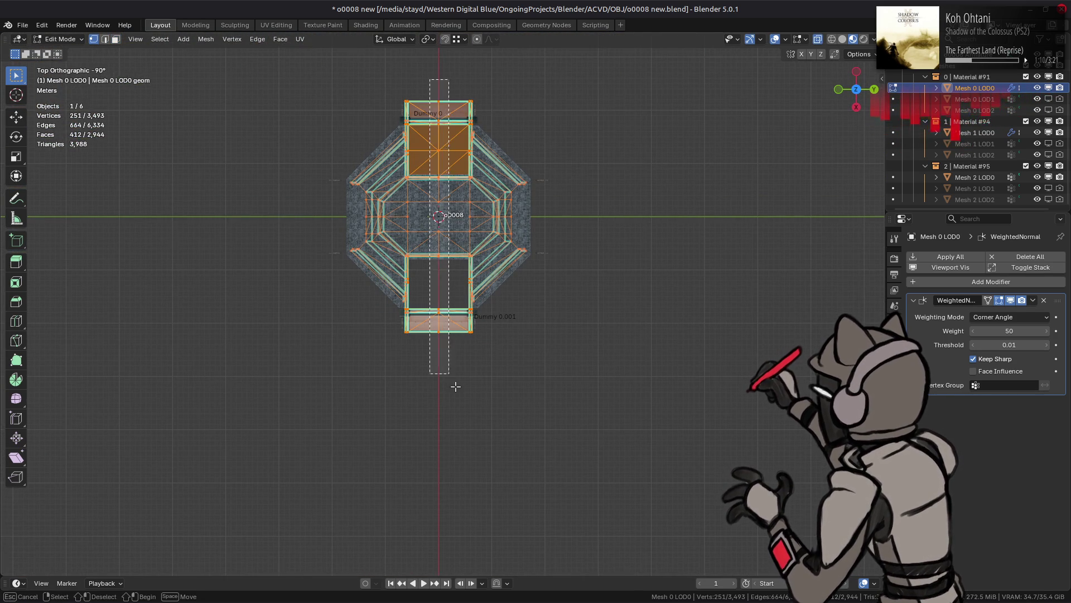
{"action": "left_click_drag", "start_coordinate": [454, 384], "coordinate": [455, 386]}
{"action": "key", "text": "3"}
{"action": "key", "text": "ctrl+KP_Add"}
{"action": "key", "text": "ctrl+KP_Add"}
{"action": "key", "text": "ctrl+KP_Add"}
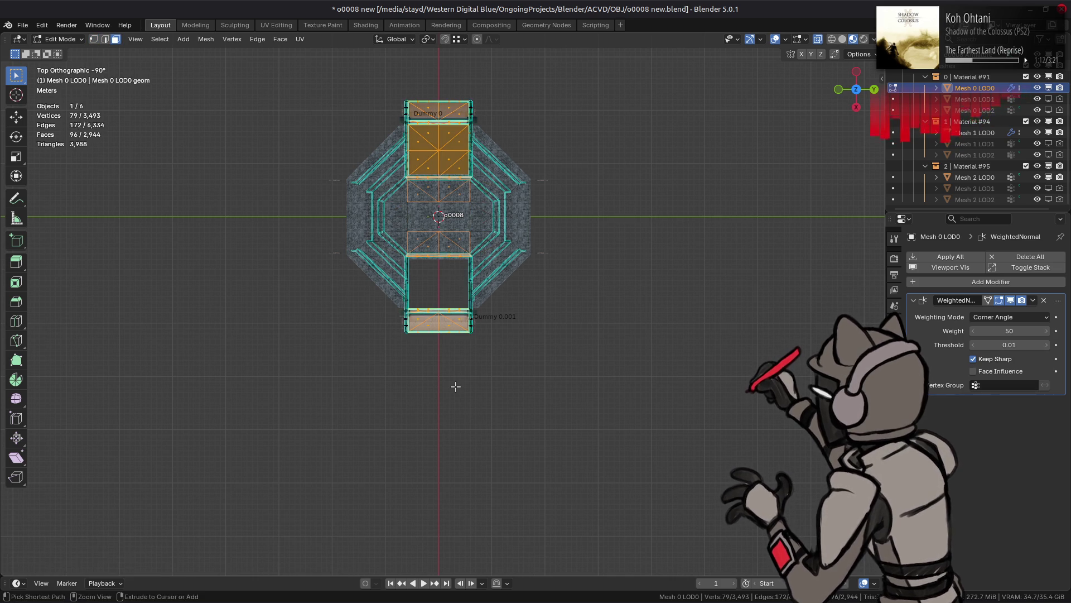
{"action": "scroll", "coordinate": [459, 377], "scroll_direction": "up", "scroll_amount": 7}
{"action": "mouse_move", "coordinate": [459, 378]}
{"action": "middle_mouse_down"}
{"action": "mouse_move", "coordinate": [445, 294]}
{"action": "mouse_move", "coordinate": [356, 342]}
{"action": "middle_mouse_up"}
{"action": "scroll", "coordinate": [454, 287], "scroll_direction": "up", "scroll_amount": 3}
{"action": "key", "text": "ctrl+KP_Add"}
{"action": "key", "text": "ctrl+KP_Add"}
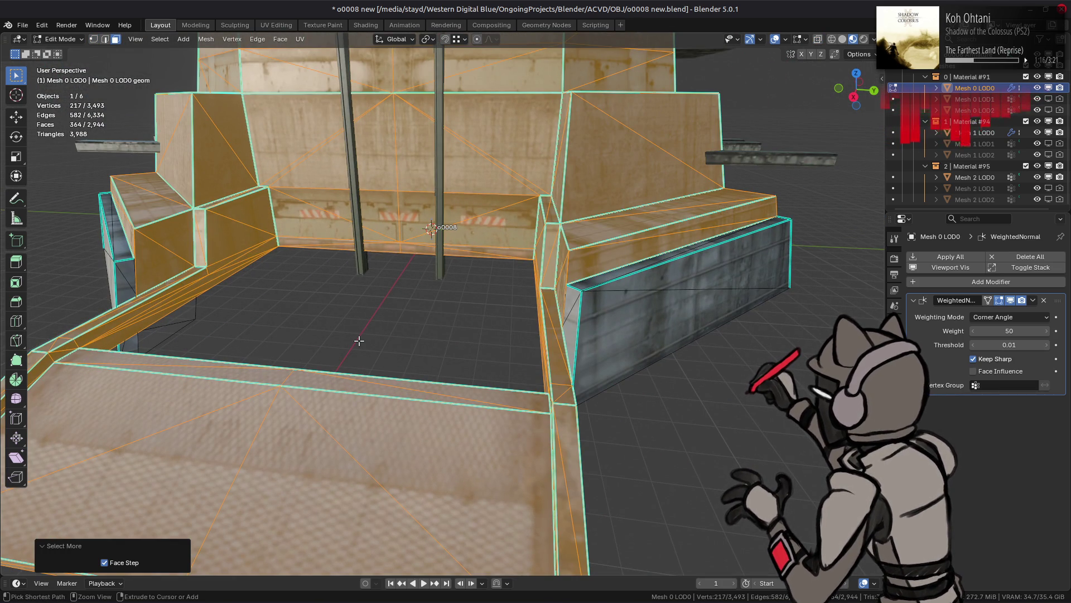
From Top view, box-select the entrance-step vertices, then orbit to check the octagonal base.
{"action": "scroll", "coordinate": [359, 340], "scroll_direction": "down", "scroll_amount": 6}
{"action": "middle_click_drag", "start_coordinate": [390, 308], "coordinate": [388, 331], "text": "alt"}
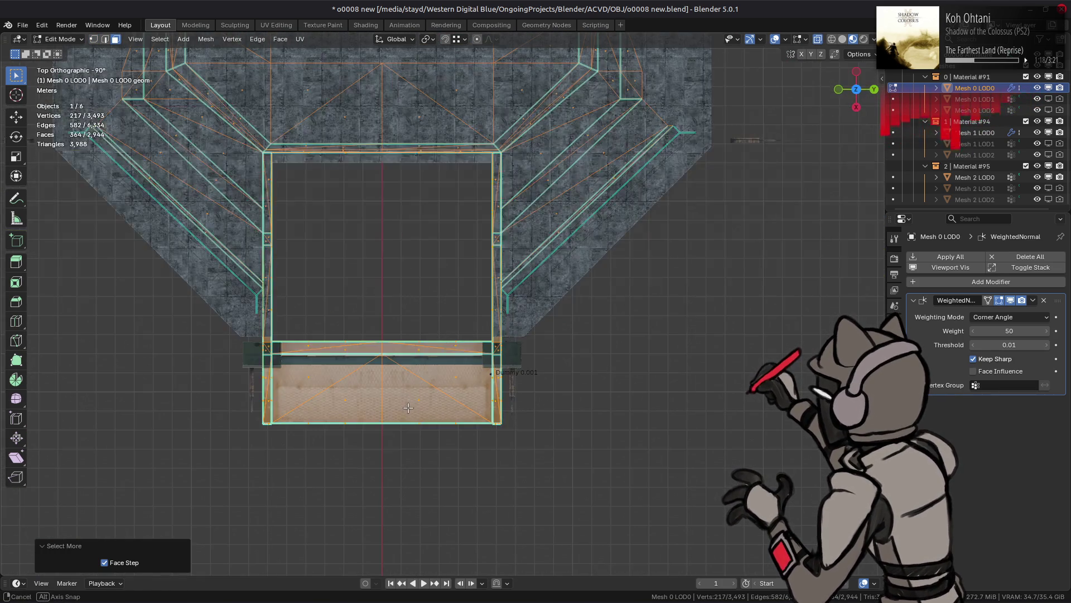
{"action": "scroll", "coordinate": [388, 332], "scroll_direction": "down", "scroll_amount": 2}
{"action": "key", "text": "1"}
{"action": "left_click_drag", "start_coordinate": [384, 286], "coordinate": [435, 416]}
{"action": "middle_click_drag", "start_coordinate": [396, 153], "coordinate": [424, 353], "text": "shift"}
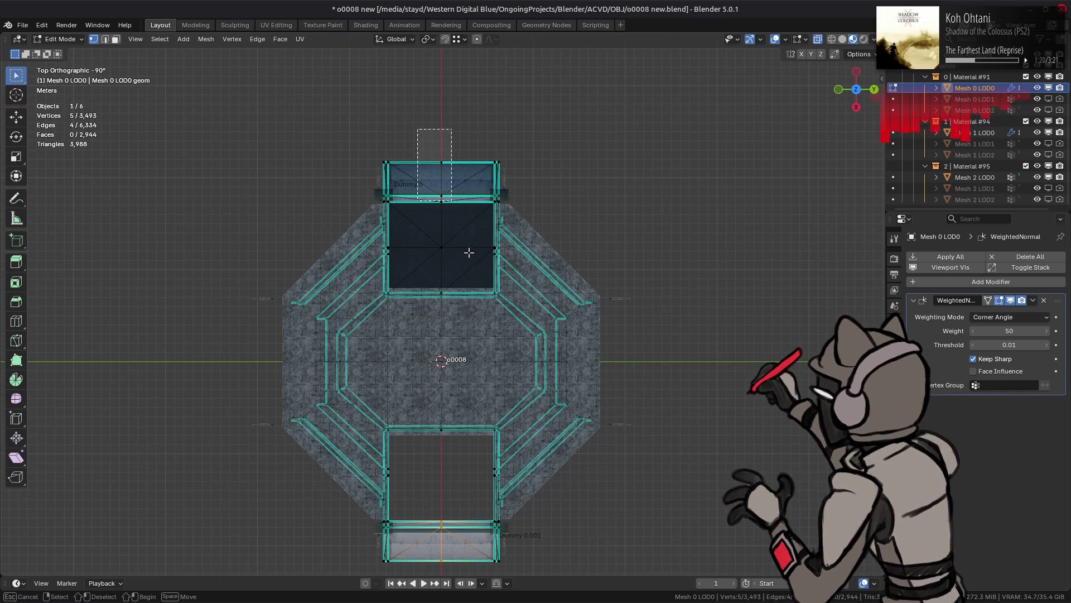
{"action": "key", "text": "ctrl+z"}
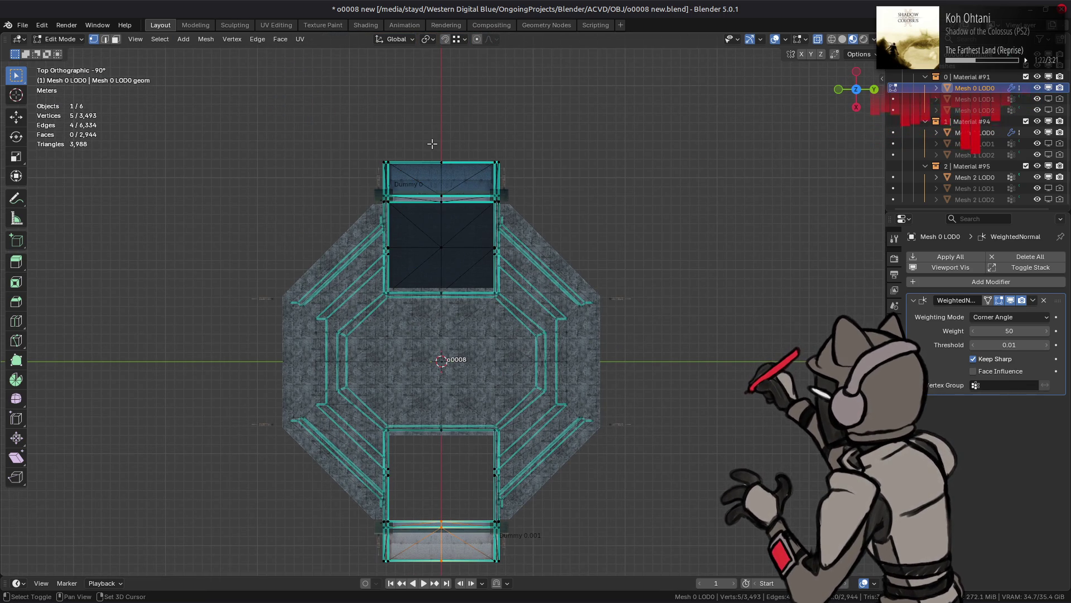
{"action": "mouse_move", "coordinate": [518, 214]}
{"action": "middle_mouse_down"}
{"action": "mouse_move", "coordinate": [553, 335]}
{"action": "mouse_move", "coordinate": [538, 299]}
{"action": "mouse_move", "coordinate": [393, 261]}
{"action": "mouse_move", "coordinate": [393, 330]}
{"action": "mouse_move", "coordinate": [354, 206]}
{"action": "mouse_move", "coordinate": [418, 354]}
{"action": "mouse_move", "coordinate": [538, 337]}
{"action": "middle_mouse_up"}
Select the linked room floor faces, removing the stray triangles.
{"action": "key", "text": "3"}
{"action": "key", "text": "l"}
{"action": "mouse_move", "coordinate": [447, 214]}
{"action": "middle_mouse_down", "text": "alt"}
{"action": "mouse_move", "coordinate": [409, 255]}
{"action": "mouse_move", "coordinate": [425, 250]}
{"action": "middle_mouse_up", "text": "alt"}
{"action": "left_click_drag", "start_coordinate": [441, 219], "coordinate": [523, 428], "text": "ctrl"}
{"action": "scroll", "coordinate": [441, 312], "scroll_direction": "down", "scroll_amount": 5}
{"action": "middle_click_drag", "start_coordinate": [229, 287], "coordinate": [519, 278], "text": "shift"}
Grow the floor selection over the step and side walls, then hide those faces.
{"action": "key", "text": "ctrl+KP_Add"}
{"action": "key", "text": "ctrl+KP_Add"}
{"action": "scroll", "coordinate": [519, 278], "scroll_direction": "up", "scroll_amount": 5}
{"action": "key", "text": "ctrl+KP_Add"}
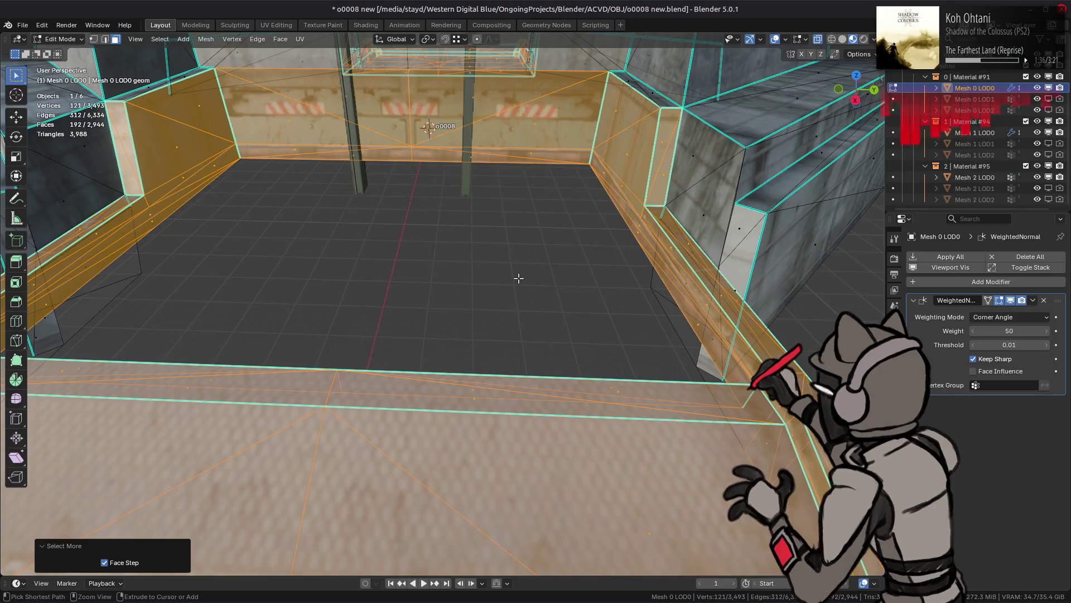
{"action": "key", "text": "ctrl+KP_Add"}
{"action": "key", "text": "ctrl+KP_Subtract"}
{"action": "scroll", "coordinate": [566, 279], "scroll_direction": "down", "scroll_amount": 3}
{"action": "mouse_move", "coordinate": [566, 279]}
{"action": "middle_mouse_down"}
{"action": "mouse_move", "coordinate": [530, 313]}
{"action": "mouse_move", "coordinate": [487, 304]}
{"action": "middle_mouse_up"}
{"action": "scroll", "coordinate": [486, 305], "scroll_direction": "down", "scroll_amount": 4}
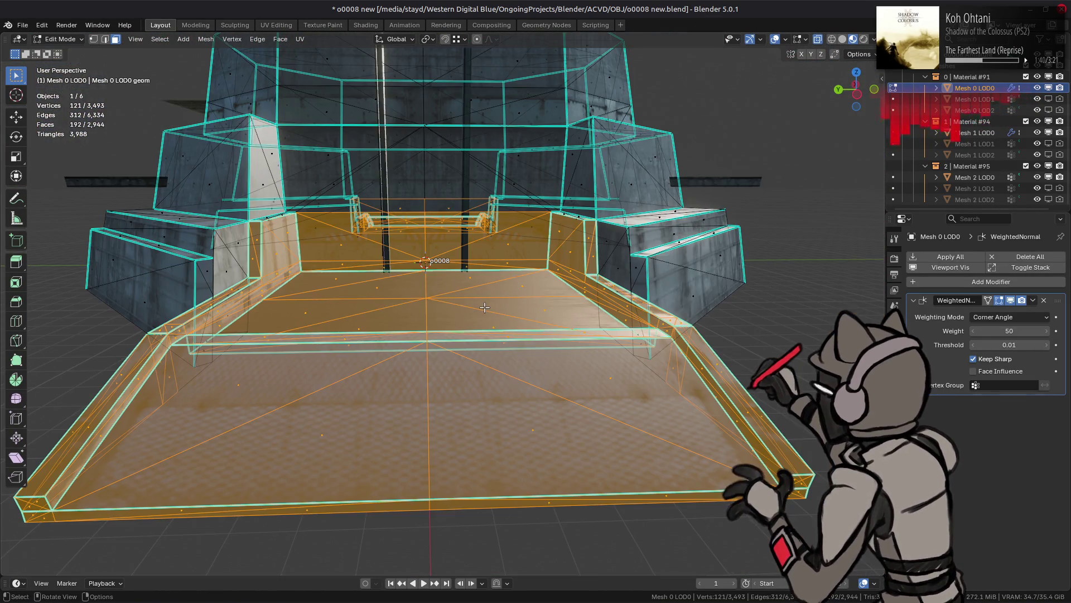
{"action": "key", "text": "shift+h"}
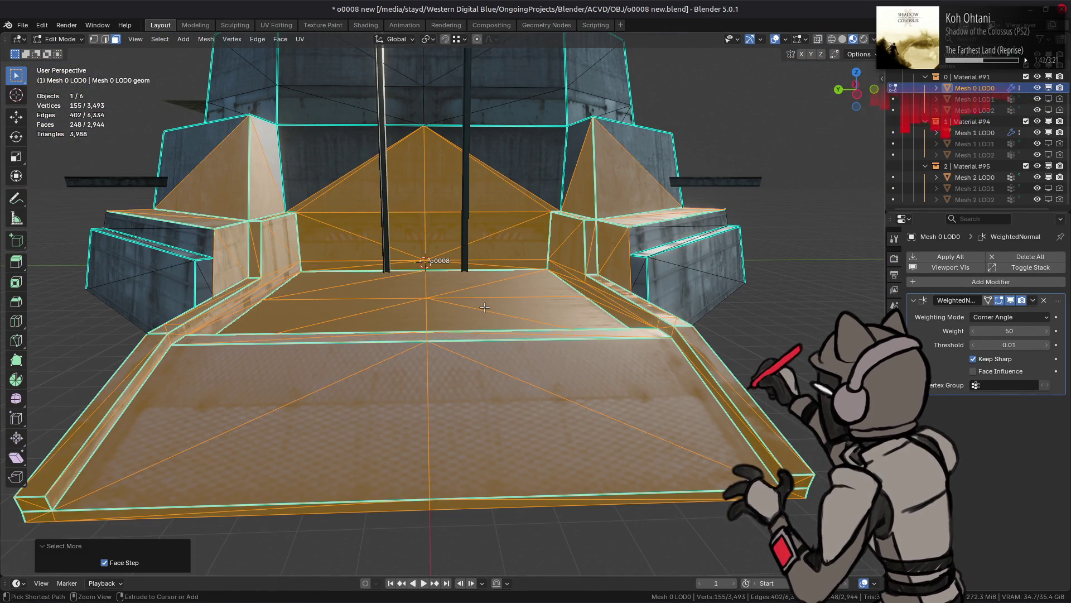
{"action": "key", "text": "h"}
{"action": "scroll", "coordinate": [580, 294], "scroll_direction": "up", "scroll_amount": 3}
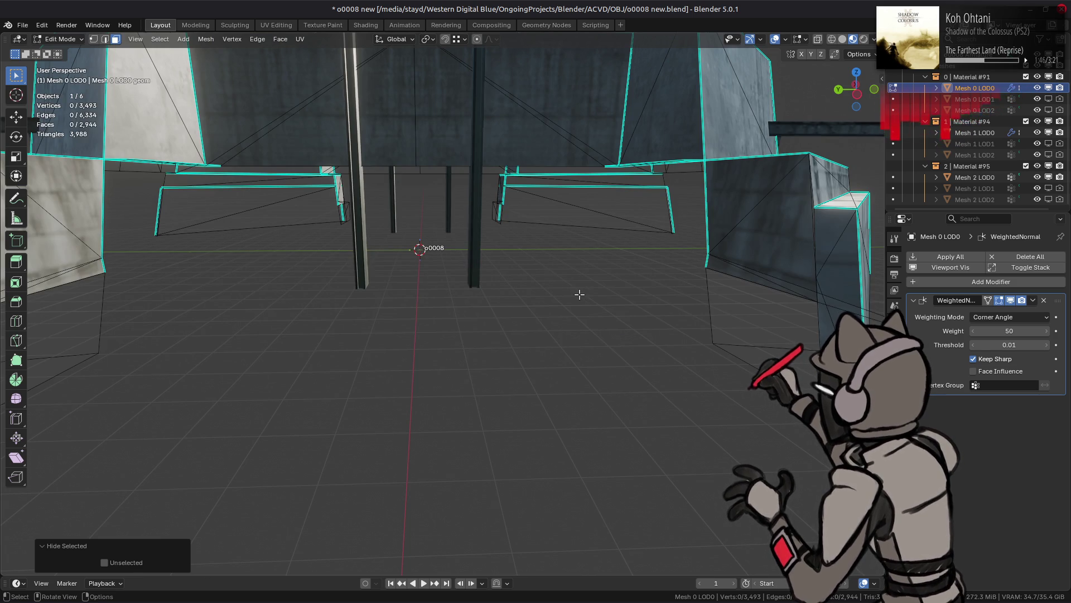
Shift-select three faces along the bottoms of both wall blocks.
{"action": "mouse_move", "coordinate": [580, 295]}
{"action": "middle_mouse_down"}
{"action": "mouse_move", "coordinate": [615, 299]}
{"action": "mouse_move", "coordinate": [582, 302]}
{"action": "middle_mouse_up"}
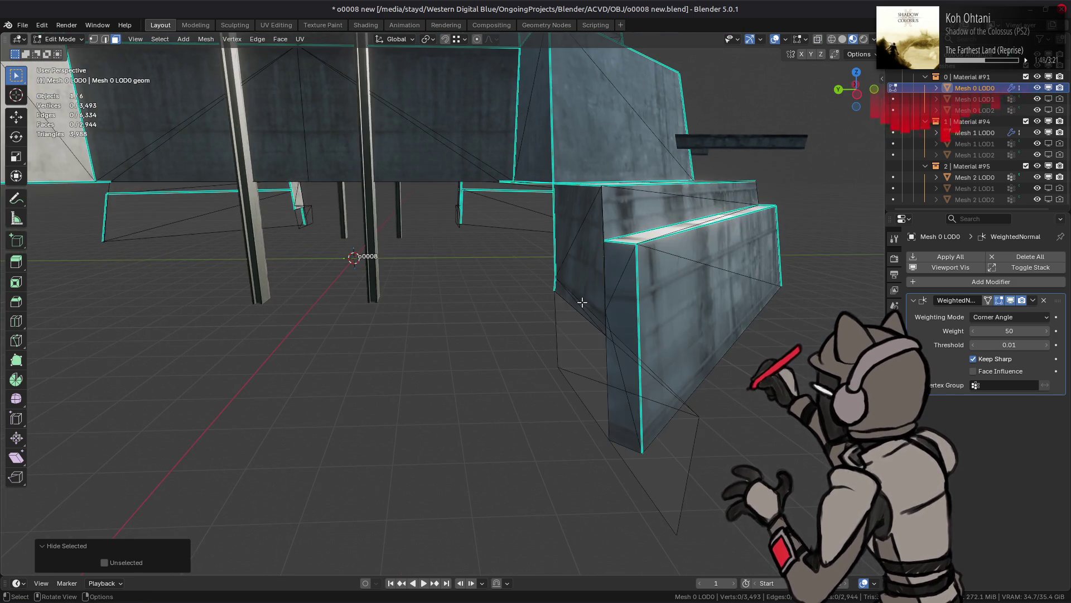
{"action": "left_click", "coordinate": [591, 346]}
{"action": "middle_click_drag", "start_coordinate": [490, 350], "coordinate": [306, 335], "text": "shift"}
{"action": "left_click", "coordinate": [62, 352], "text": "shift"}
{"action": "mouse_move", "coordinate": [62, 352]}
{"action": "middle_mouse_down"}
{"action": "mouse_move", "coordinate": [395, 323]}
{"action": "mouse_move", "coordinate": [492, 251]}
{"action": "mouse_move", "coordinate": [374, 218]}
{"action": "middle_mouse_up"}
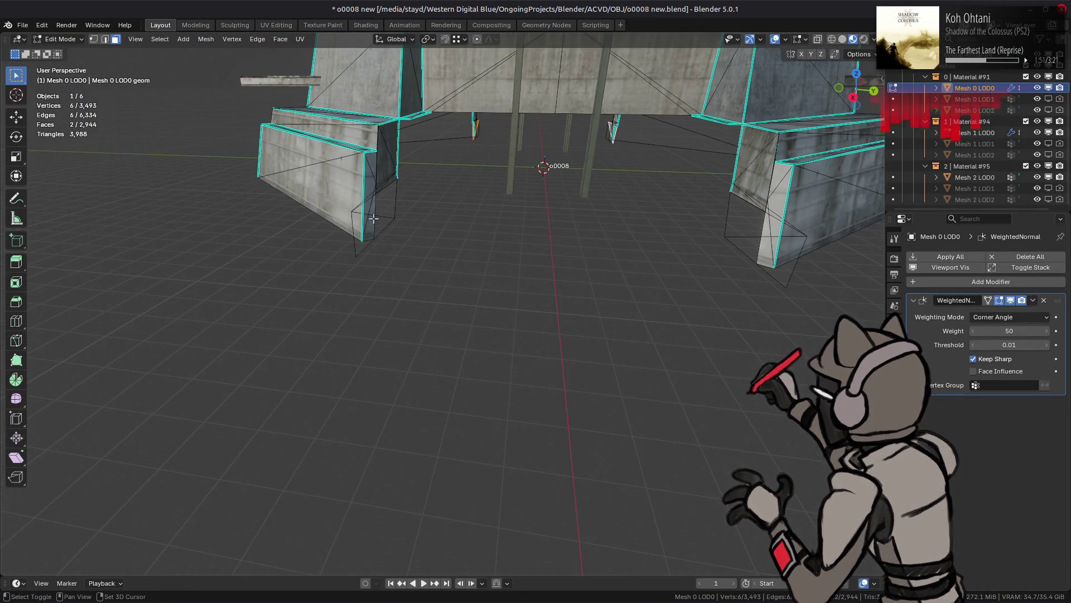
{"action": "left_click", "coordinate": [794, 254], "text": "shift"}
Extend to linked flat faces and run Beautify Faces on them.
{"action": "key", "text": "shift+g"}
{"action": "left_click", "coordinate": [690, 229]}
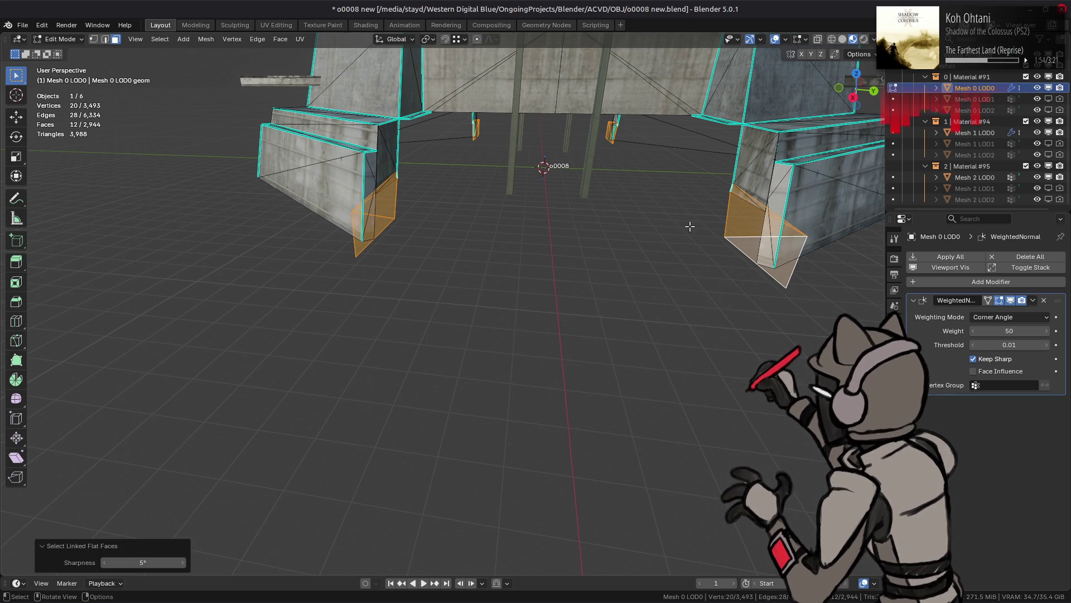
{"action": "key", "text": "q"}
{"action": "left_click", "coordinate": [660, 282]}
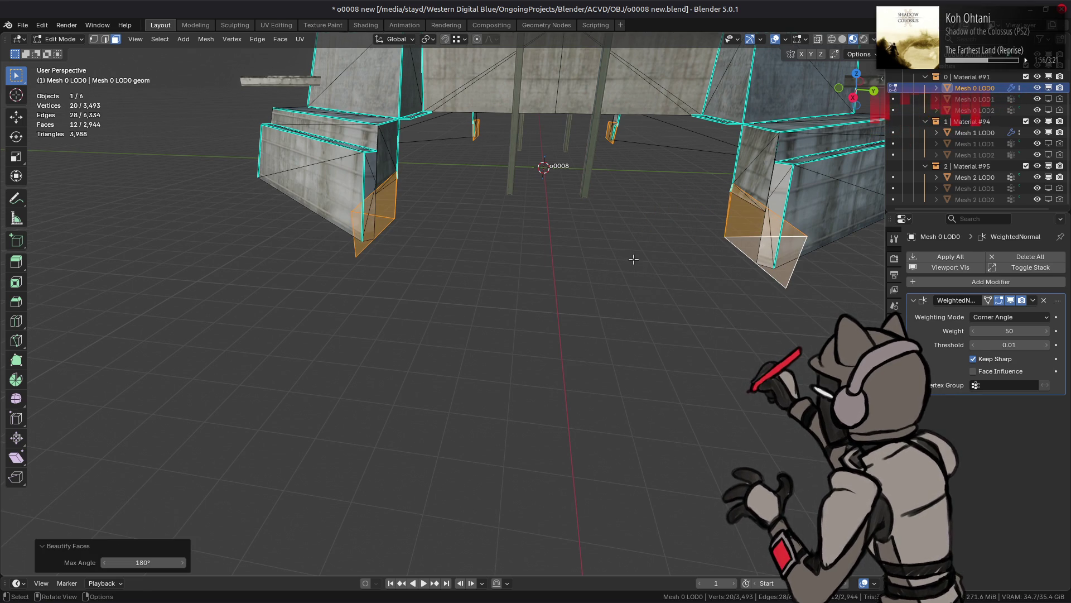
{"action": "mouse_move", "coordinate": [633, 259]}
{"action": "middle_mouse_down", "text": "ctrl"}
{"action": "mouse_move", "coordinate": [540, 335]}
{"action": "mouse_move", "coordinate": [619, 308]}
{"action": "mouse_move", "coordinate": [502, 289]}
{"action": "mouse_move", "coordinate": [575, 289]}
{"action": "middle_mouse_up", "text": "ctrl"}
{"action": "mouse_move", "coordinate": [452, 284]}
{"action": "middle_mouse_down"}
{"action": "mouse_move", "coordinate": [715, 306]}
{"action": "mouse_move", "coordinate": [487, 296]}
{"action": "mouse_move", "coordinate": [471, 335]}
{"action": "mouse_move", "coordinate": [334, 256]}
{"action": "mouse_move", "coordinate": [495, 306]}
{"action": "mouse_move", "coordinate": [522, 288]}
{"action": "mouse_move", "coordinate": [594, 297]}
{"action": "middle_mouse_up"}
Deselect, reselect the wall piece with L, and pick the wall-corner vertex.
{"action": "key", "text": "alt+a"}
{"action": "key", "text": "1"}
{"action": "key", "text": "l"}
{"action": "left_click", "coordinate": [706, 299]}
{"action": "middle_click_drag", "start_coordinate": [706, 299], "coordinate": [702, 261]}
Vertex-slide the corner vertex along its edge to 0.194.
{"action": "key", "text": "shift+v"}
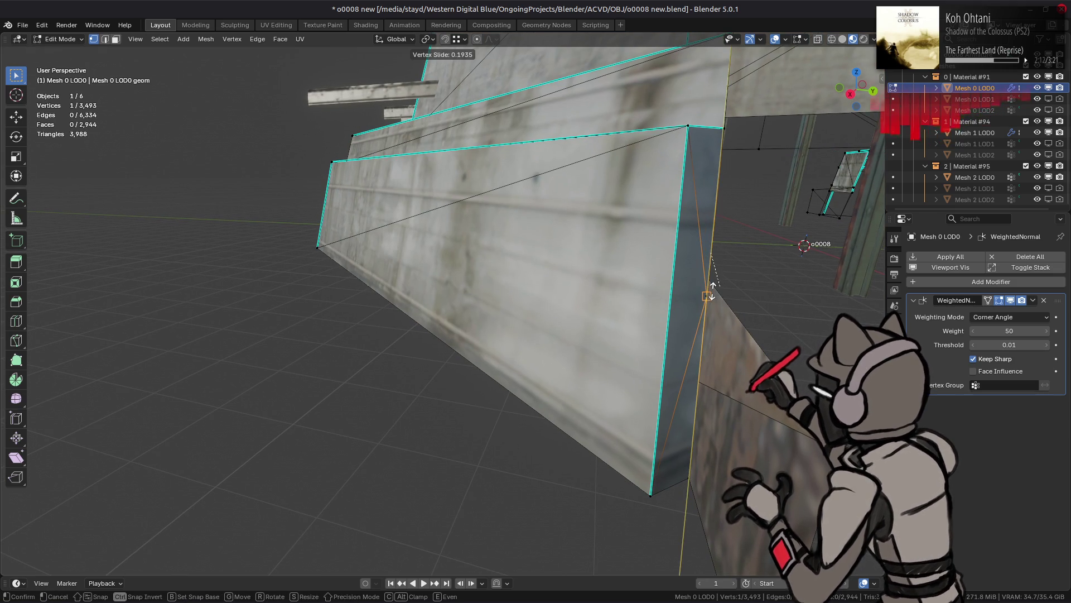
{"action": "left_click", "coordinate": [712, 291]}
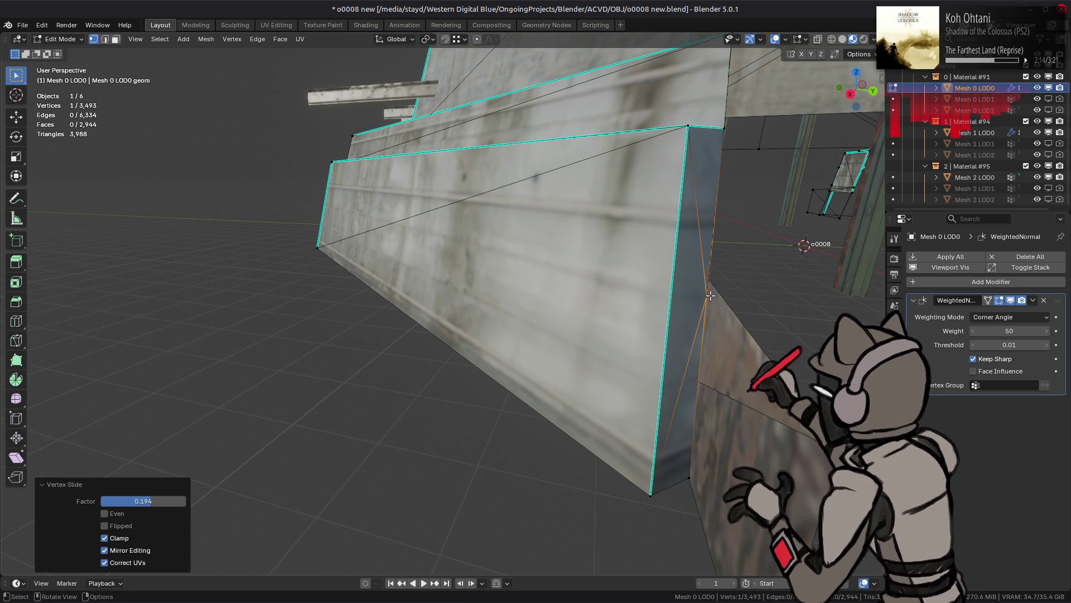
{"action": "middle_click_drag", "start_coordinate": [710, 295], "coordinate": [693, 302]}
{"action": "mouse_move", "coordinate": [641, 330]}
{"action": "middle_mouse_down"}
{"action": "mouse_move", "coordinate": [617, 321]}
{"action": "mouse_move", "coordinate": [618, 336]}
{"action": "middle_mouse_up"}
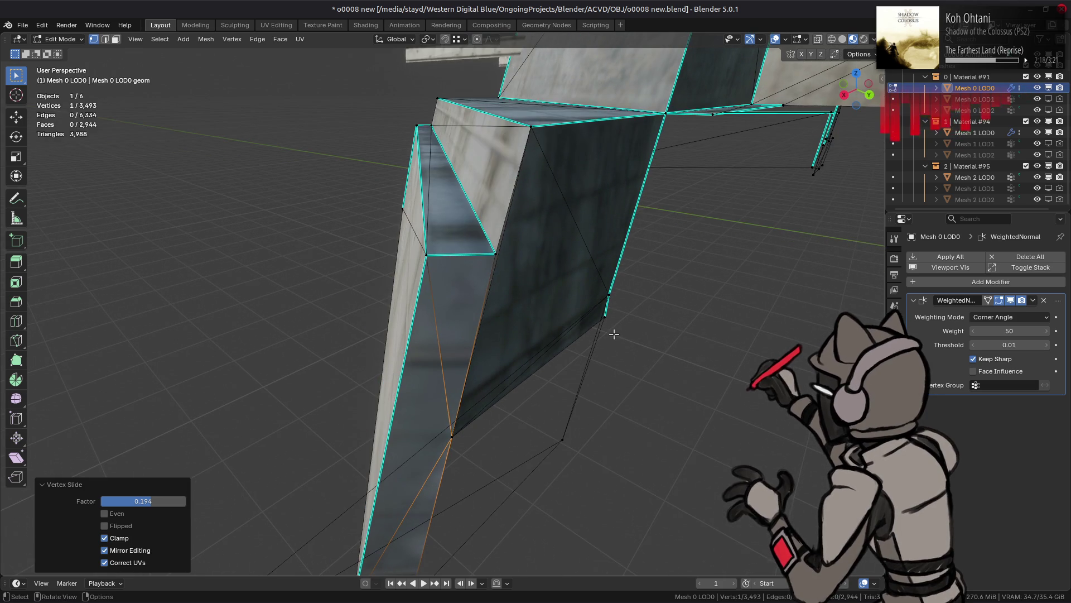
Subdivide the wall's lower corner edge, adding a middle vertex.
{"action": "left_click", "coordinate": [505, 269], "text": "shift"}
{"action": "right_click", "coordinate": [504, 270]}
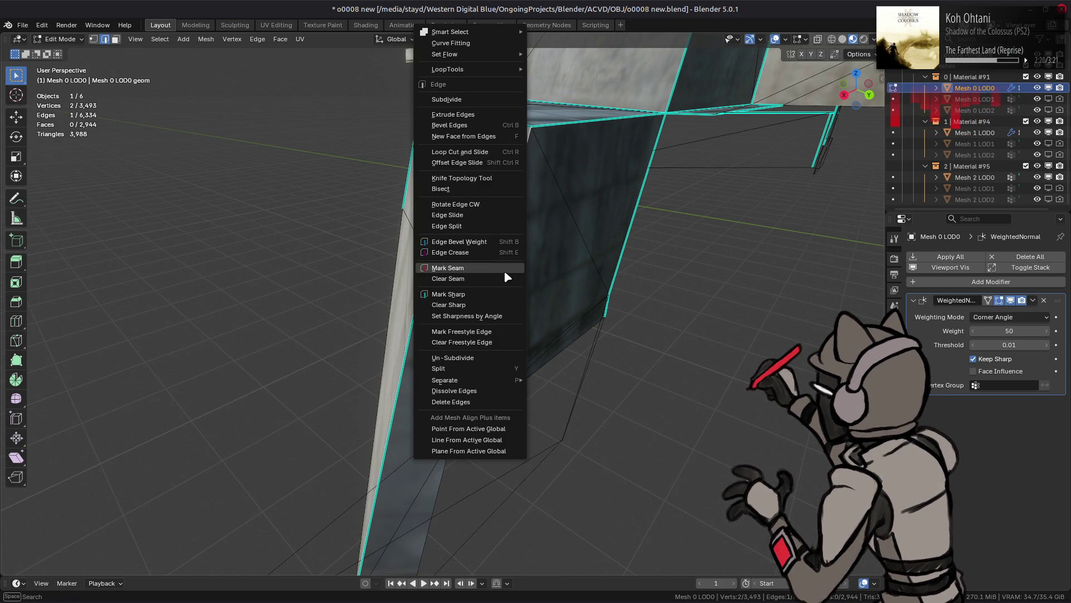
{"action": "left_click", "coordinate": [449, 99]}
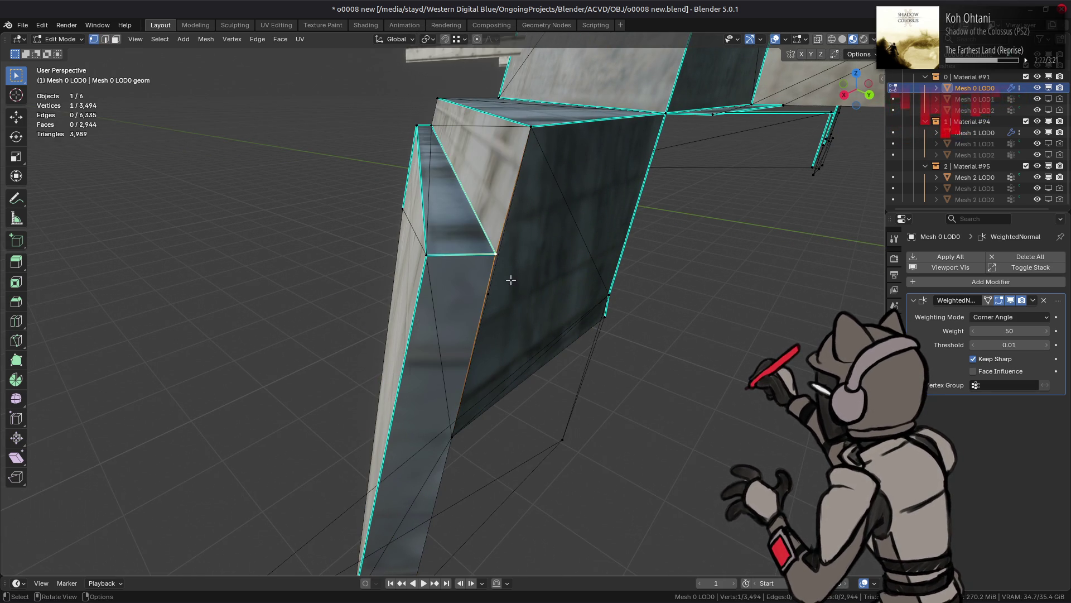
Raise the new vertex up to the wall edge (X -0.061, Z 0.291).
{"action": "left_click", "coordinate": [858, 54]}
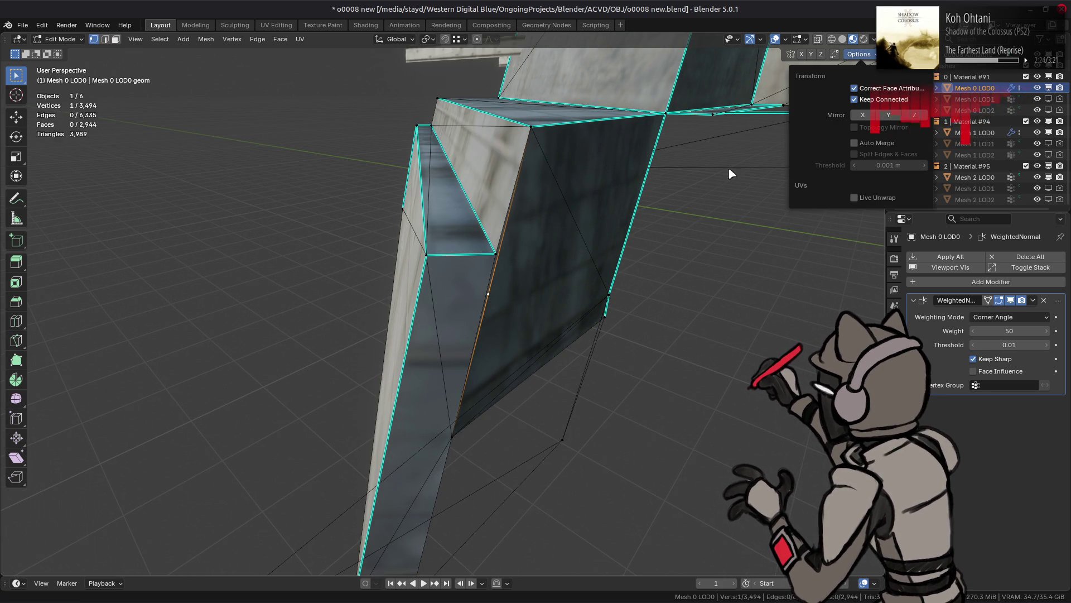
{"action": "key", "text": "shift+space"}
{"action": "key", "text": "g"}
{"action": "left_click_drag", "start_coordinate": [489, 294], "coordinate": [495, 254]}
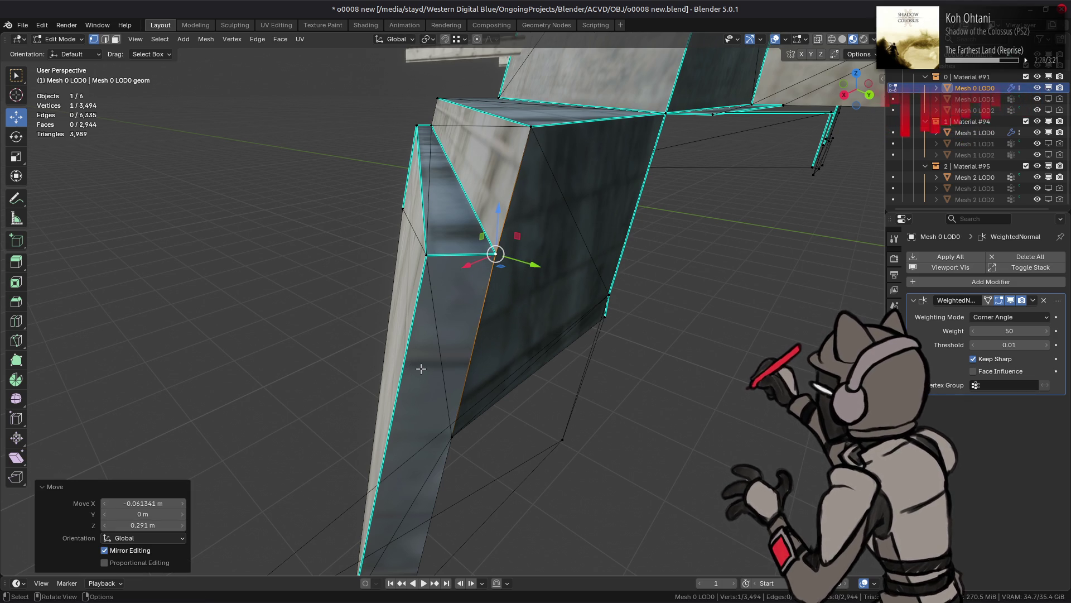
{"action": "mouse_move", "coordinate": [447, 371]}
{"action": "middle_mouse_down"}
{"action": "mouse_move", "coordinate": [471, 371]}
{"action": "mouse_move", "coordinate": [259, 316]}
{"action": "mouse_move", "coordinate": [313, 256]}
{"action": "mouse_move", "coordinate": [445, 352]}
{"action": "mouse_move", "coordinate": [382, 327]}
{"action": "mouse_move", "coordinate": [581, 352]}
{"action": "middle_mouse_up"}
{"action": "key", "text": "shift+v"}
Subdivide the vertical wall edge and move its new midpoint vertex upward.
{"action": "left_click", "coordinate": [383, 338]}
{"action": "key", "text": "2"}
{"action": "left_click", "coordinate": [575, 199]}
{"action": "right_click", "coordinate": [396, 244]}
{"action": "left_click", "coordinate": [381, 236]}
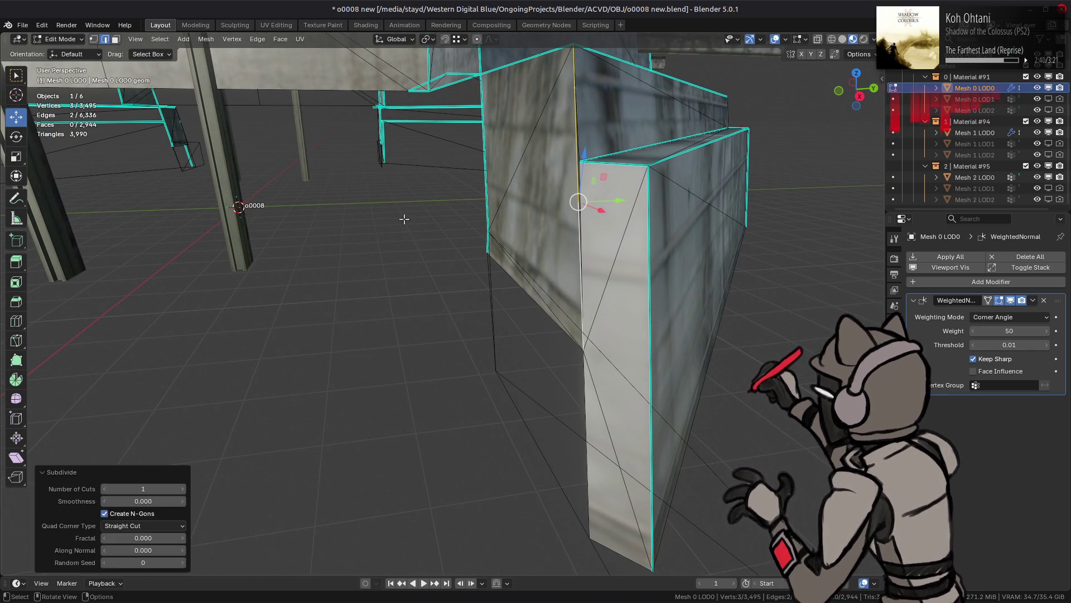
{"action": "key", "text": "1"}
{"action": "left_click", "coordinate": [583, 206]}
{"action": "left_click_drag", "start_coordinate": [579, 201], "coordinate": [579, 160]}
{"action": "mouse_move", "coordinate": [579, 160]}
{"action": "middle_mouse_down"}
{"action": "mouse_move", "coordinate": [642, 172]}
{"action": "mouse_move", "coordinate": [412, 263]}
{"action": "mouse_move", "coordinate": [446, 290]}
{"action": "mouse_move", "coordinate": [502, 291]}
{"action": "middle_mouse_up"}
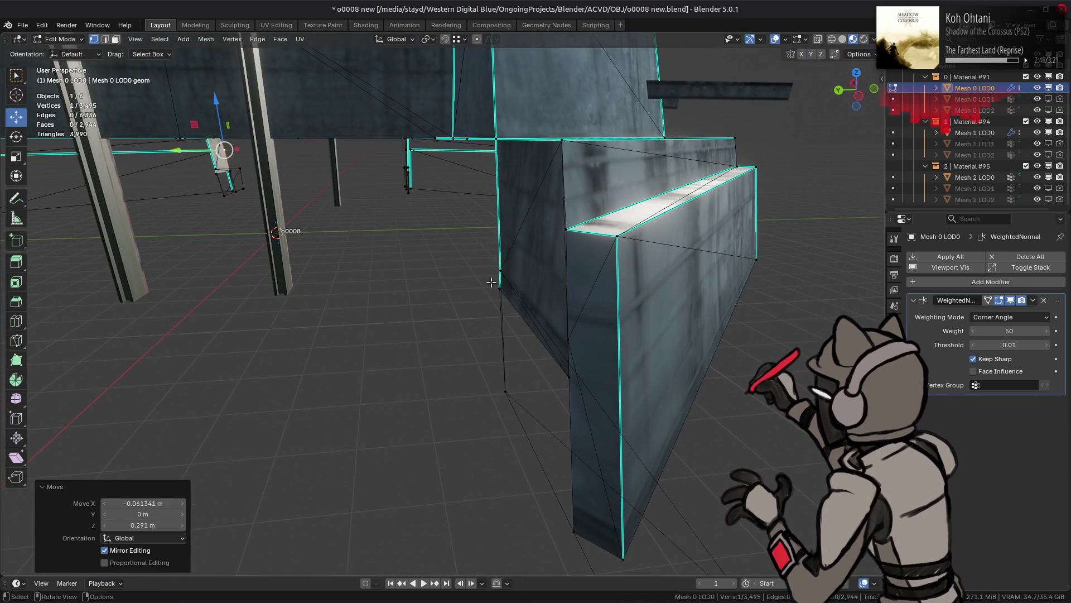
Vertex-slide another wall-corner vertex along its edge.
{"action": "key", "text": "2"}
{"action": "left_click", "coordinate": [573, 342]}
{"action": "key", "text": "shift+v"}
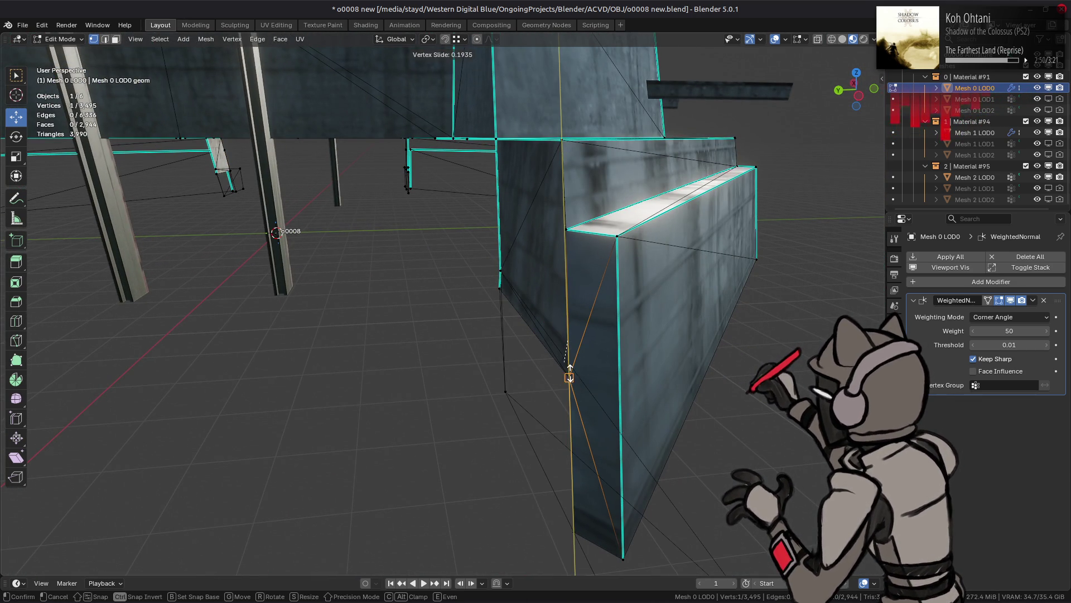
{"action": "left_click", "coordinate": [569, 368]}
{"action": "mouse_move", "coordinate": [569, 376]}
{"action": "middle_mouse_down"}
{"action": "mouse_move", "coordinate": [429, 322]}
{"action": "mouse_move", "coordinate": [421, 258]}
{"action": "mouse_move", "coordinate": [244, 268]}
{"action": "mouse_move", "coordinate": [385, 234]}
{"action": "middle_mouse_up"}
{"action": "key", "text": "shift+v"}
{"action": "key", "text": "Escape"}
Subdivide the next wall edge and move its new vertex up the wall.
{"action": "key", "text": "2"}
{"action": "right_click", "coordinate": [413, 233]}
{"action": "left_click", "coordinate": [402, 167]}
{"action": "key", "text": "1"}
{"action": "left_click_drag", "start_coordinate": [378, 233], "coordinate": [376, 196]}
{"action": "mouse_move", "coordinate": [376, 196]}
{"action": "middle_mouse_down"}
{"action": "mouse_move", "coordinate": [560, 301]}
{"action": "mouse_move", "coordinate": [504, 303]}
{"action": "mouse_move", "coordinate": [660, 296]}
{"action": "middle_mouse_up"}
Subdivide one more wall edge and raise its new vertex with G.
{"action": "key", "text": "2"}
{"action": "right_click", "coordinate": [583, 296]}
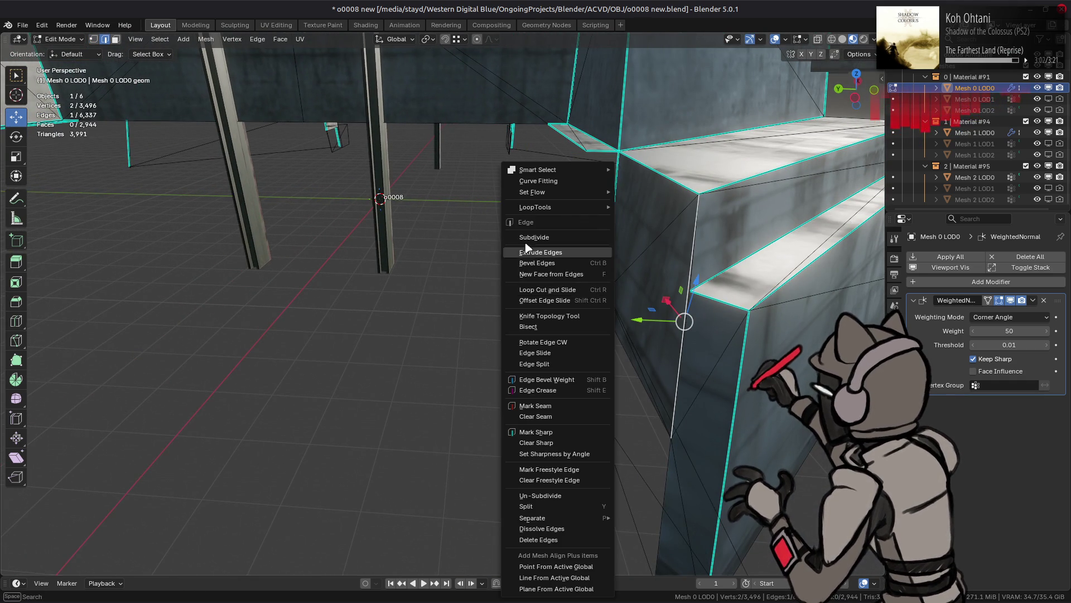
{"action": "left_click", "coordinate": [536, 177]}
{"action": "key", "text": "1"}
{"action": "key", "text": "g"}
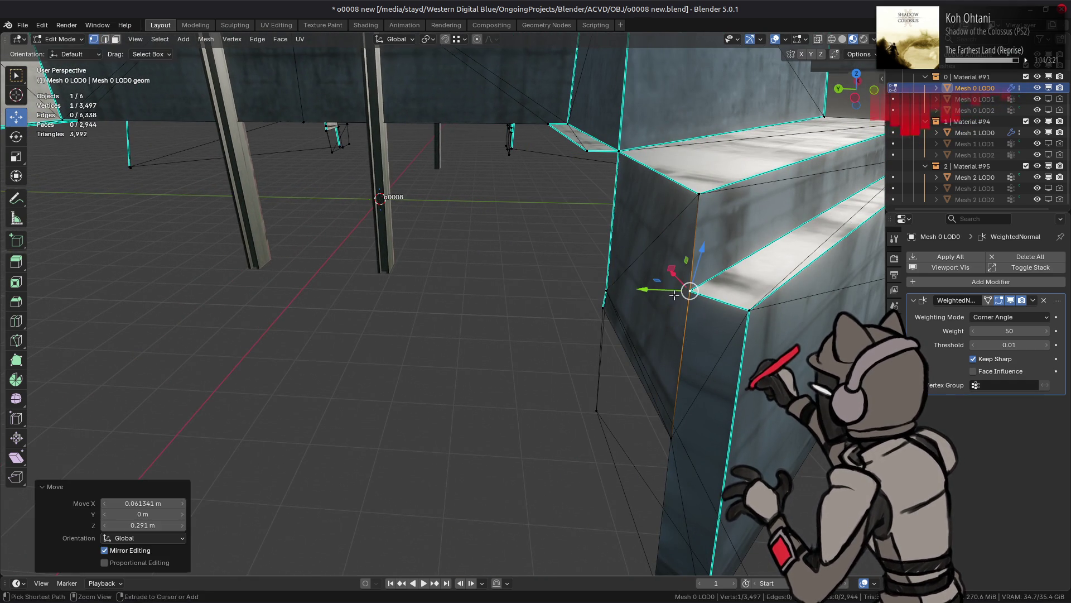
{"action": "left_click", "coordinate": [689, 283]}
Select the linked wall piece, then shift-select wall faces on both sides.
{"action": "key", "text": "ctrl+l"}
{"action": "key", "text": "3"}
{"action": "left_click", "coordinate": [663, 329]}
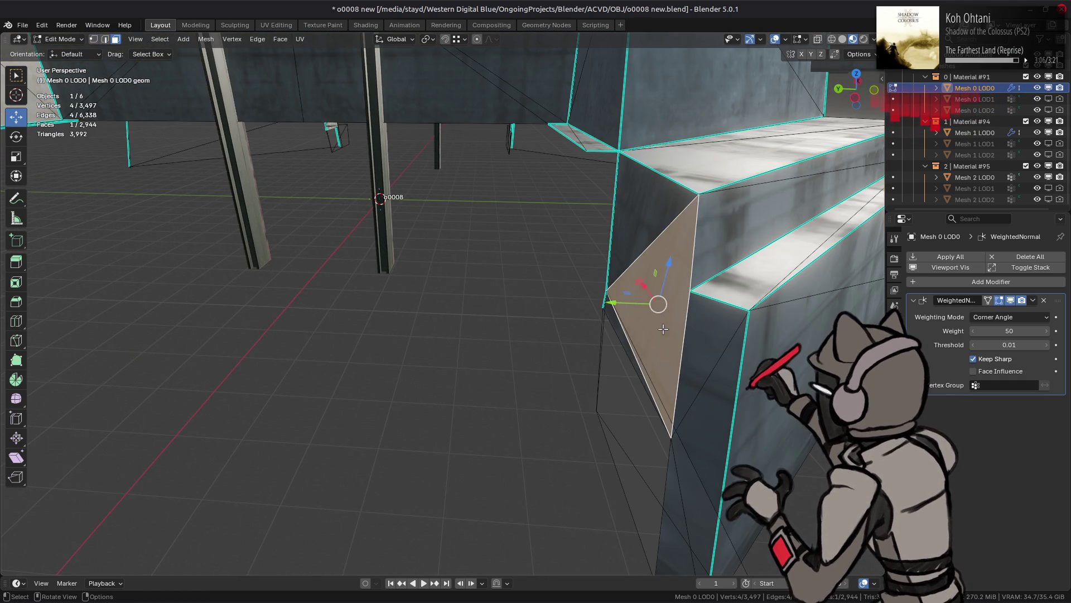
{"action": "left_click", "coordinate": [695, 355], "text": "shift"}
{"action": "mouse_move", "coordinate": [354, 346]}
{"action": "middle_mouse_down"}
{"action": "mouse_move", "coordinate": [370, 304]}
{"action": "mouse_move", "coordinate": [294, 294]}
{"action": "mouse_move", "coordinate": [558, 307]}
{"action": "middle_mouse_up"}
{"action": "left_click", "coordinate": [294, 294], "text": "shift"}
{"action": "left_click", "coordinate": [255, 297], "text": "shift"}
{"action": "left_click", "coordinate": [672, 212], "text": "shift"}
{"action": "left_click", "coordinate": [631, 179], "text": "shift"}
{"action": "mouse_move", "coordinate": [631, 179]}
{"action": "middle_mouse_down"}
{"action": "mouse_move", "coordinate": [424, 257]}
{"action": "mouse_move", "coordinate": [304, 285]}
{"action": "middle_mouse_up"}
Grow the selection and merge vertices by distance, removing 8.
{"action": "key", "text": "ctrl+KP_Add"}
{"action": "key", "text": "ctrl+KP_Add"}
{"action": "key", "text": "ctrl+KP_Add"}
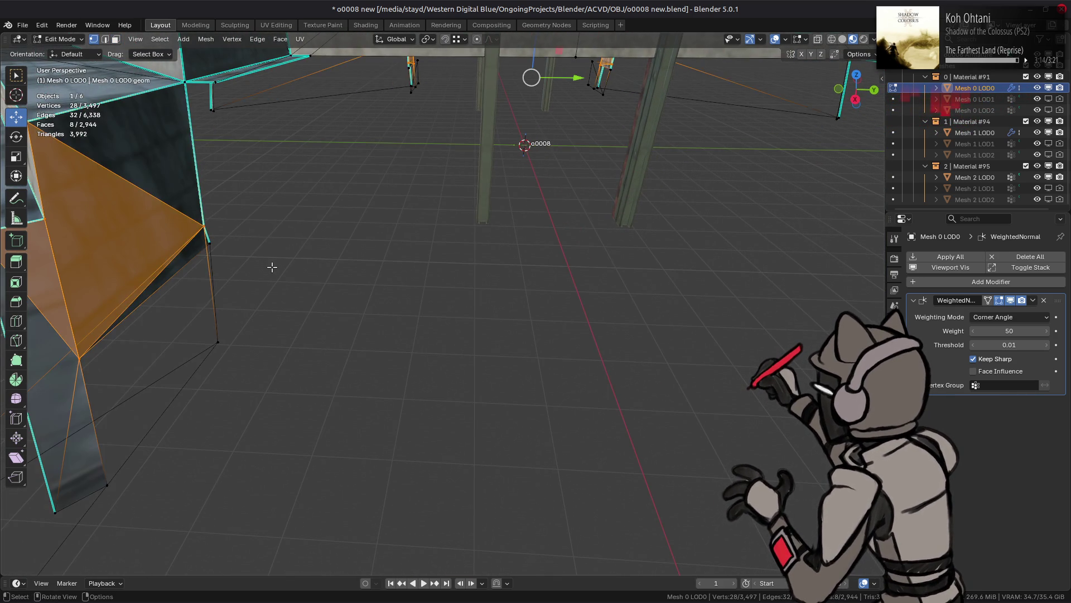
{"action": "key", "text": "1"}
{"action": "right_click", "coordinate": [274, 269]}
{"action": "mouse_move", "coordinate": [279, 471]}
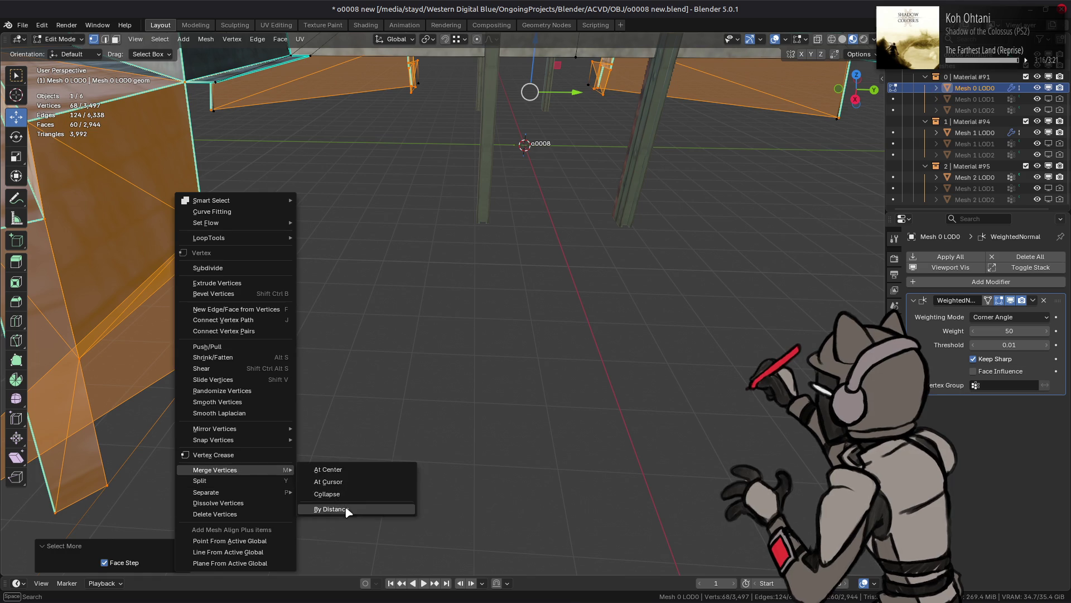
{"action": "left_click", "coordinate": [348, 511]}
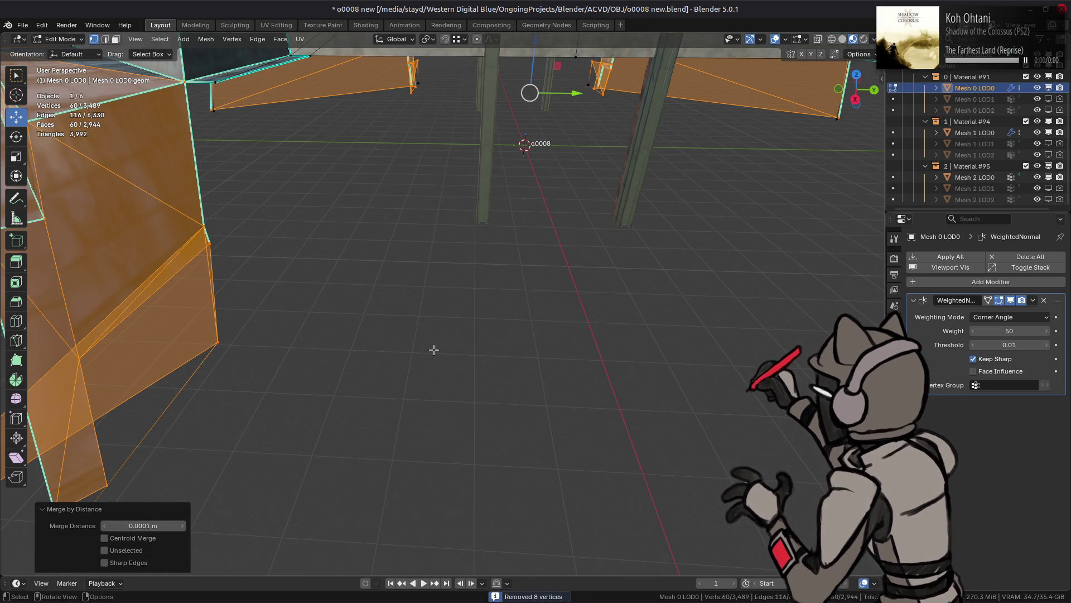
Deselect everything and mark the first wall corner edge sharp.
{"action": "middle_click_drag", "start_coordinate": [434, 349], "coordinate": [617, 311]}
{"action": "key", "text": "alt+a"}
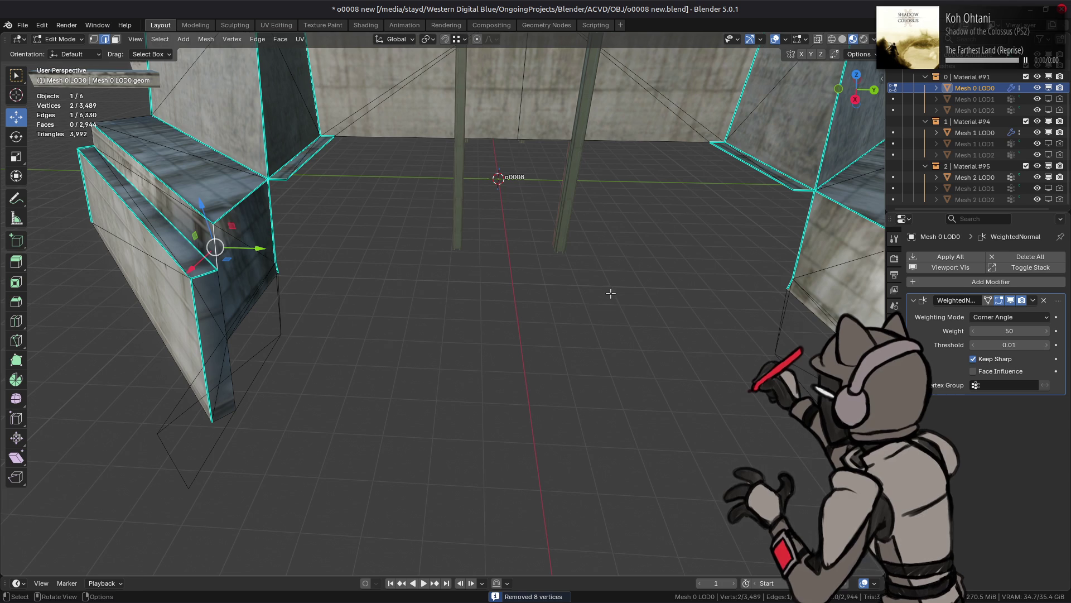
{"action": "middle_click_drag", "start_coordinate": [550, 330], "coordinate": [487, 326]}
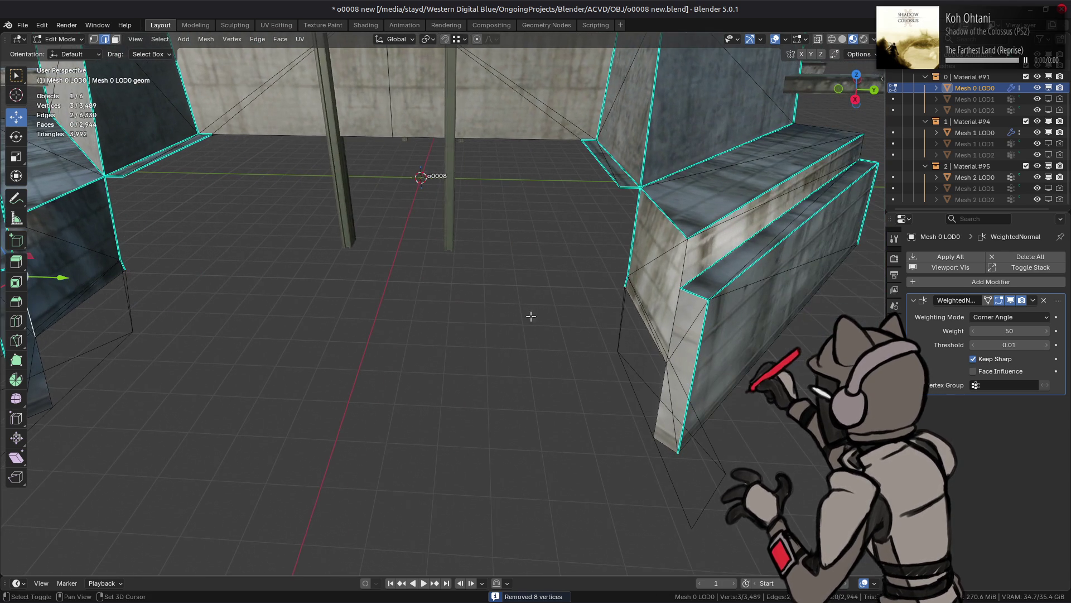
{"action": "right_click", "coordinate": [307, 364]}
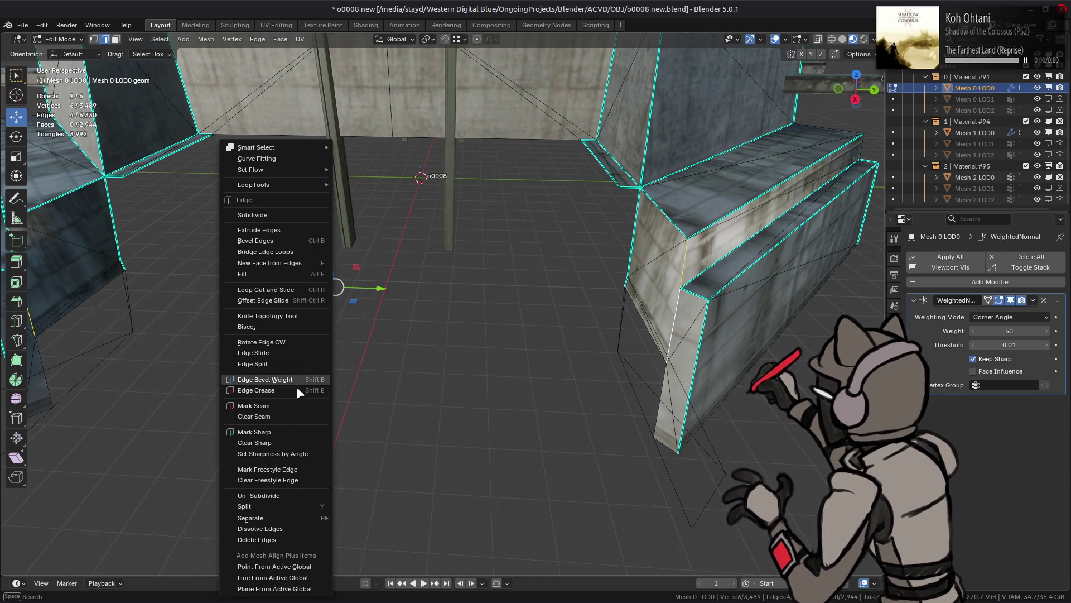
{"action": "left_click", "coordinate": [286, 435]}
Mark the remaining wall corner edges sharp, then clear the selection in face mode.
{"action": "left_click", "coordinate": [363, 323]}
{"action": "mouse_move", "coordinate": [363, 323]}
{"action": "middle_mouse_down"}
{"action": "mouse_move", "coordinate": [349, 287]}
{"action": "mouse_move", "coordinate": [611, 284]}
{"action": "mouse_move", "coordinate": [573, 267]}
{"action": "middle_mouse_up"}
{"action": "scroll", "coordinate": [611, 283], "scroll_direction": "up", "scroll_amount": 3}
{"action": "right_click", "coordinate": [363, 323]}
{"action": "left_click", "coordinate": [363, 323]}
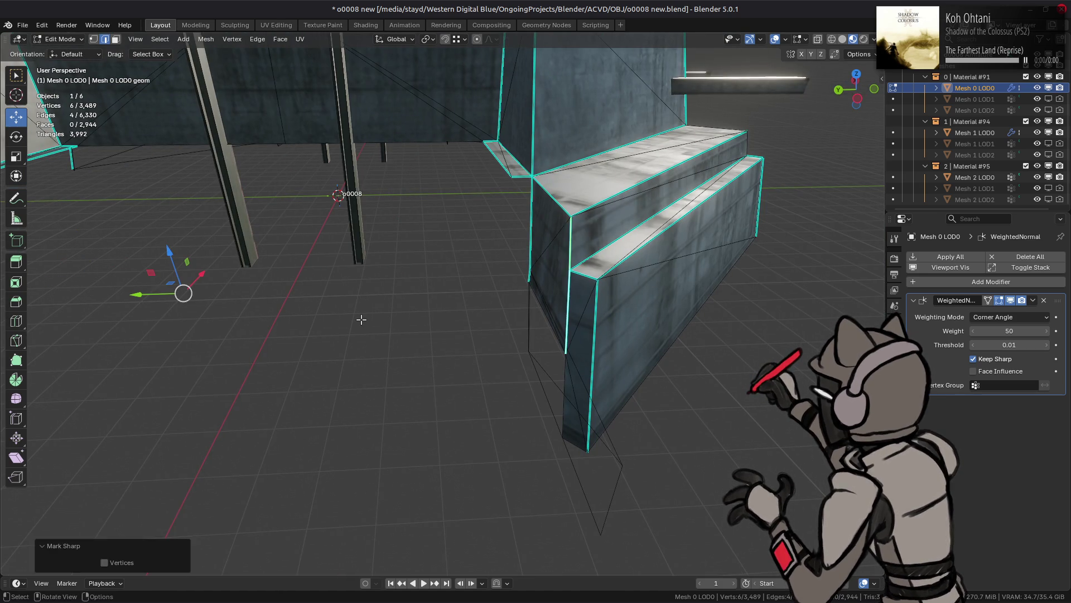
{"action": "key", "text": "3"}
{"action": "key", "text": "a"}
{"action": "key", "text": "KP_Decimal"}
{"action": "key", "text": "alt+a"}
{"action": "mouse_move", "coordinate": [427, 231]}
{"action": "middle_mouse_down"}
{"action": "mouse_move", "coordinate": [491, 289]}
{"action": "mouse_move", "coordinate": [517, 232]}
{"action": "mouse_move", "coordinate": [519, 373]}
{"action": "mouse_move", "coordinate": [514, 326]}
{"action": "mouse_move", "coordinate": [488, 337]}
{"action": "mouse_move", "coordinate": [502, 335]}
{"action": "mouse_move", "coordinate": [498, 350]}
{"action": "mouse_move", "coordinate": [404, 368]}
{"action": "middle_mouse_up"}
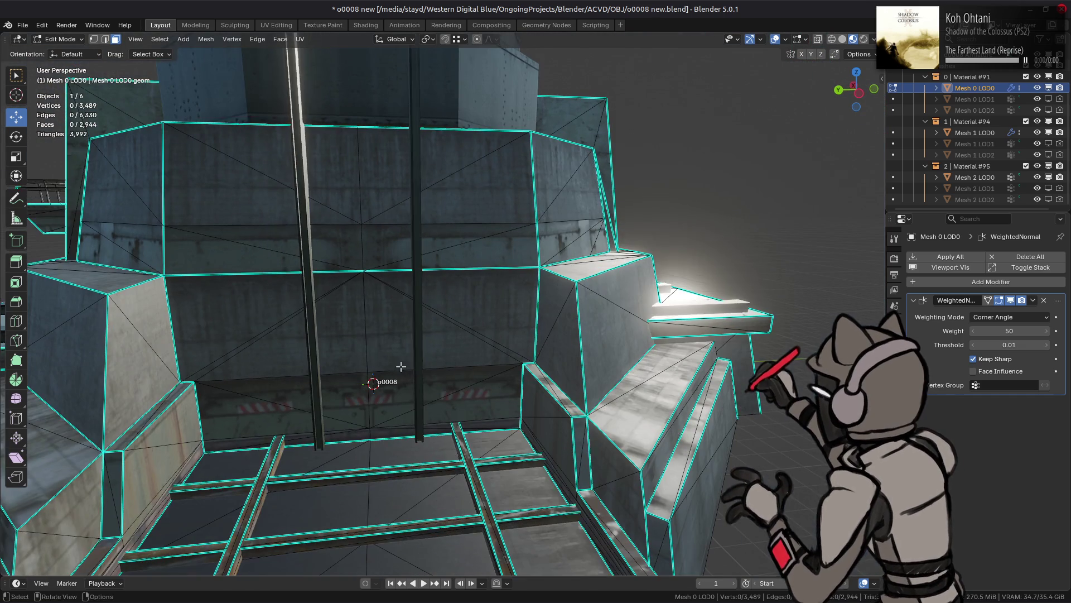
Try Beautify Faces on two selected wall faces, inspect the result, then undo it.
{"action": "left_click", "coordinate": [229, 315]}
{"action": "left_click", "coordinate": [493, 318], "text": "ctrl"}
{"action": "key", "text": "ctrl+f"}
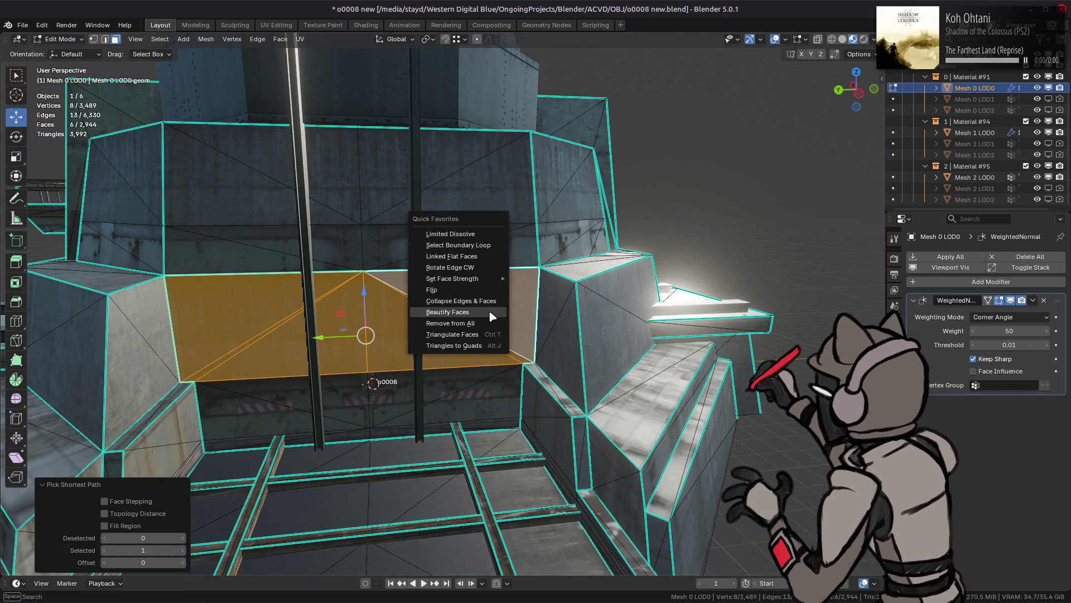
{"action": "left_click", "coordinate": [498, 307]}
{"action": "mouse_move", "coordinate": [656, 287]}
{"action": "middle_mouse_down"}
{"action": "mouse_move", "coordinate": [617, 320]}
{"action": "mouse_move", "coordinate": [672, 294]}
{"action": "middle_mouse_up"}
{"action": "key", "text": "ctrl+z"}
{"action": "key", "text": "ctrl+z"}
Clear the mesh selection and orbit to a more frontal view of the wall.
{"action": "key", "text": "ctrl+f"}
{"action": "key", "text": "Escape"}
{"action": "key", "text": "a"}
{"action": "key", "text": "alt+a"}
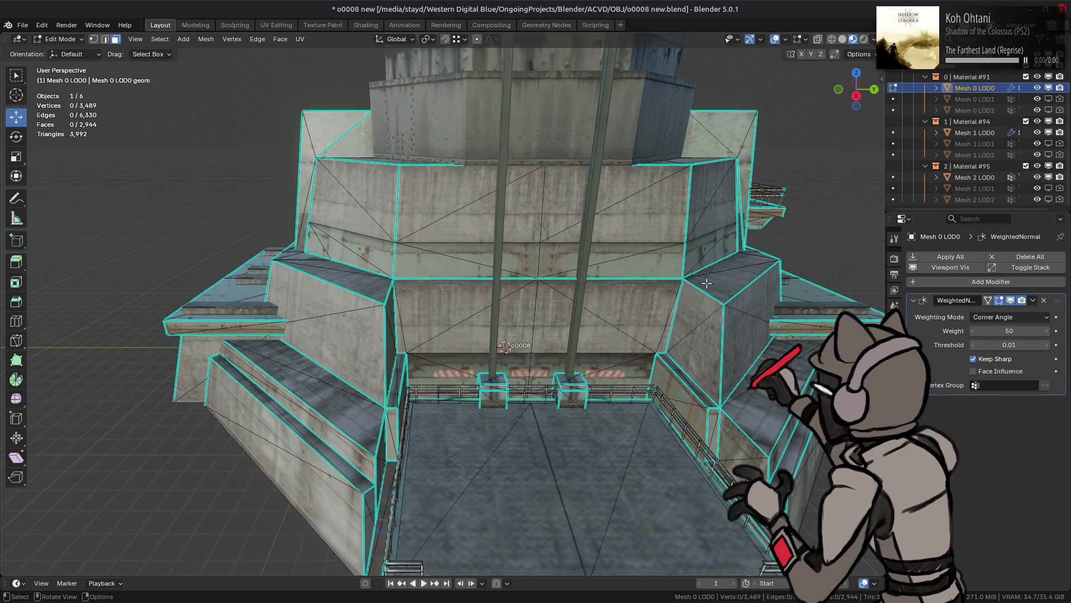
{"action": "mouse_move", "coordinate": [728, 249]}
{"action": "middle_mouse_down"}
{"action": "mouse_move", "coordinate": [529, 281]}
{"action": "mouse_move", "coordinate": [504, 309]}
{"action": "middle_mouse_up"}
{"action": "key", "text": "a"}
{"action": "key", "text": "alt+a"}
{"action": "scroll", "coordinate": [504, 309], "scroll_direction": "up", "scroll_amount": 10}
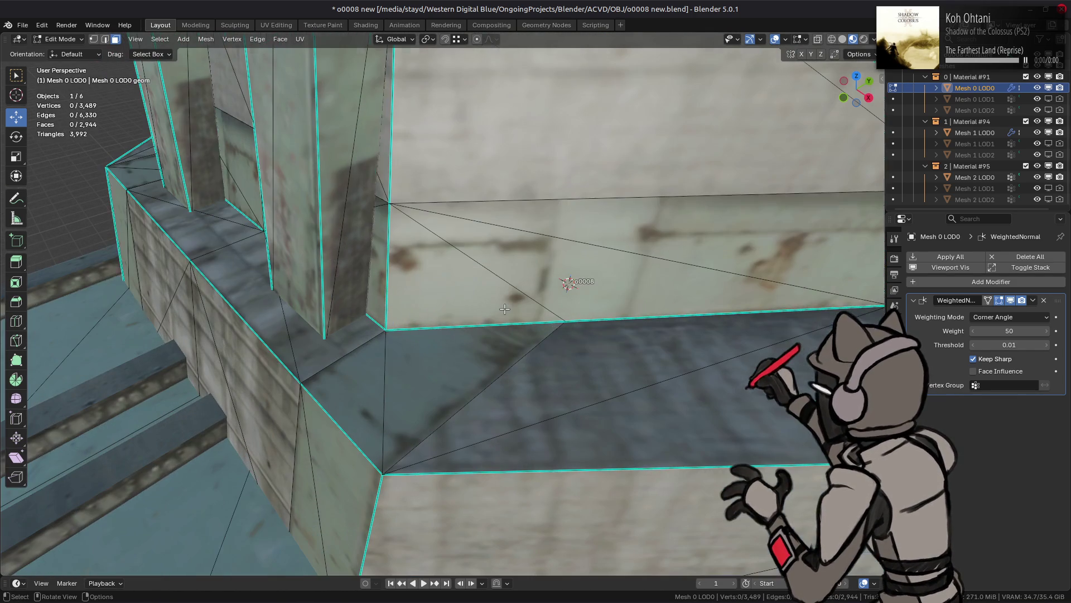
{"action": "scroll", "coordinate": [560, 278], "scroll_direction": "down", "scroll_amount": 8}
Select a shortest-path strip of faces along the tower's wall.
{"action": "key", "text": "alt+a"}
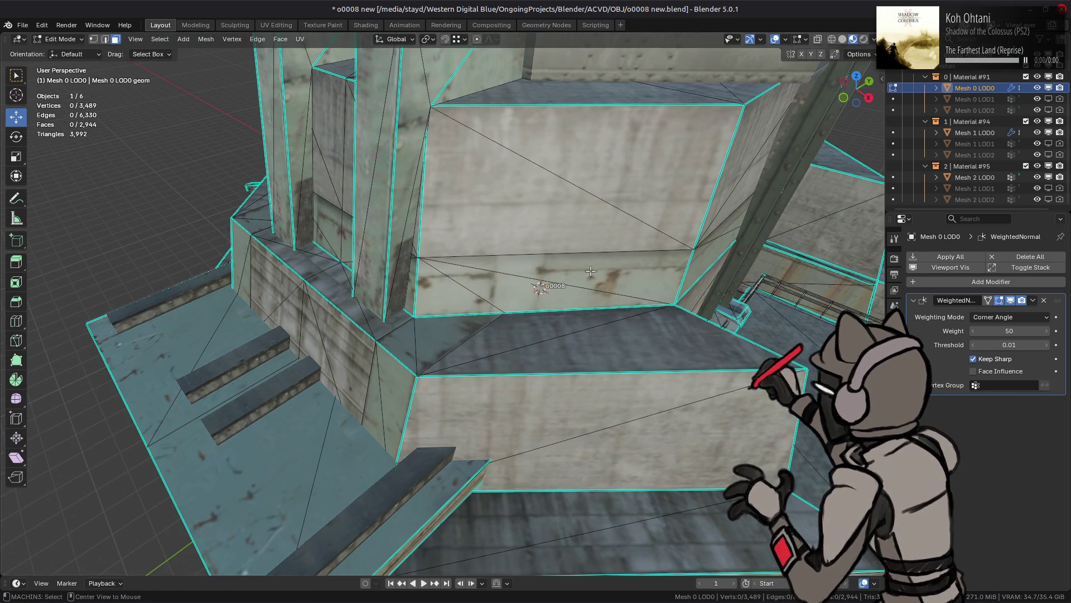
{"action": "left_click", "coordinate": [451, 297], "text": "ctrl"}
{"action": "mouse_move", "coordinate": [451, 296]}
{"action": "middle_mouse_down"}
{"action": "mouse_move", "coordinate": [418, 206]}
{"action": "mouse_move", "coordinate": [492, 263]}
{"action": "middle_mouse_up"}
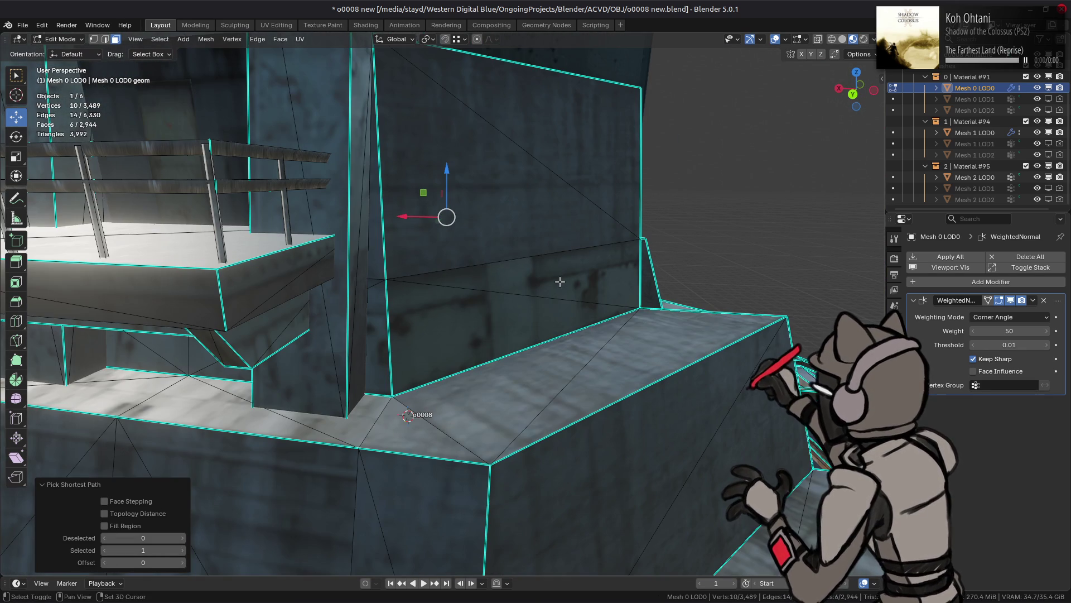
{"action": "scroll", "coordinate": [549, 284], "scroll_direction": "down", "scroll_amount": 5}
{"action": "mouse_move", "coordinate": [549, 284]}
{"action": "middle_mouse_down"}
{"action": "mouse_move", "coordinate": [459, 315]}
{"action": "mouse_move", "coordinate": [640, 333]}
{"action": "mouse_move", "coordinate": [464, 315]}
{"action": "middle_mouse_up"}
{"action": "scroll", "coordinate": [640, 334], "scroll_direction": "up", "scroll_amount": 5}
{"action": "mouse_move", "coordinate": [580, 335]}
{"action": "middle_mouse_down"}
{"action": "mouse_move", "coordinate": [590, 336]}
{"action": "mouse_move", "coordinate": [449, 318]}
{"action": "mouse_move", "coordinate": [495, 312]}
{"action": "middle_mouse_up"}
Beautify the wall strip via Quick Favorites, deselect all, and return to Object Mode.
{"action": "key", "text": "q"}
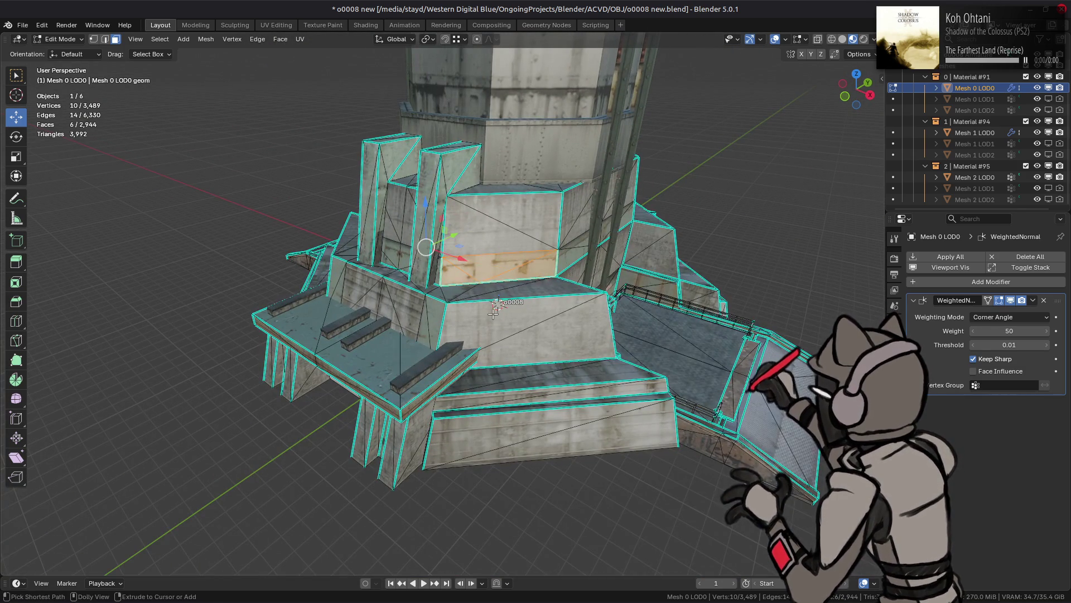
{"action": "scroll", "coordinate": [495, 312], "scroll_direction": "up", "scroll_amount": 3}
{"action": "key", "text": "alt+a"}
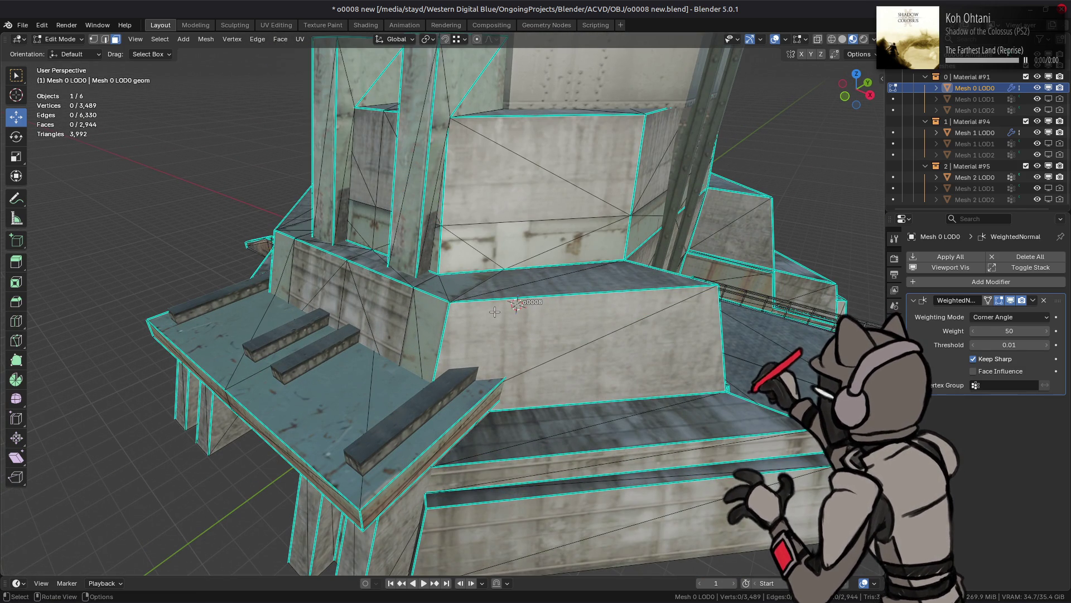
{"action": "scroll", "coordinate": [495, 312], "scroll_direction": "down", "scroll_amount": 5}
{"action": "key", "text": "Tab"}
{"action": "middle_click_drag", "start_coordinate": [502, 279], "coordinate": [508, 293]}
Save the tower base edits to o0008 new.blend.
{"action": "key", "text": "ctrl+s"}
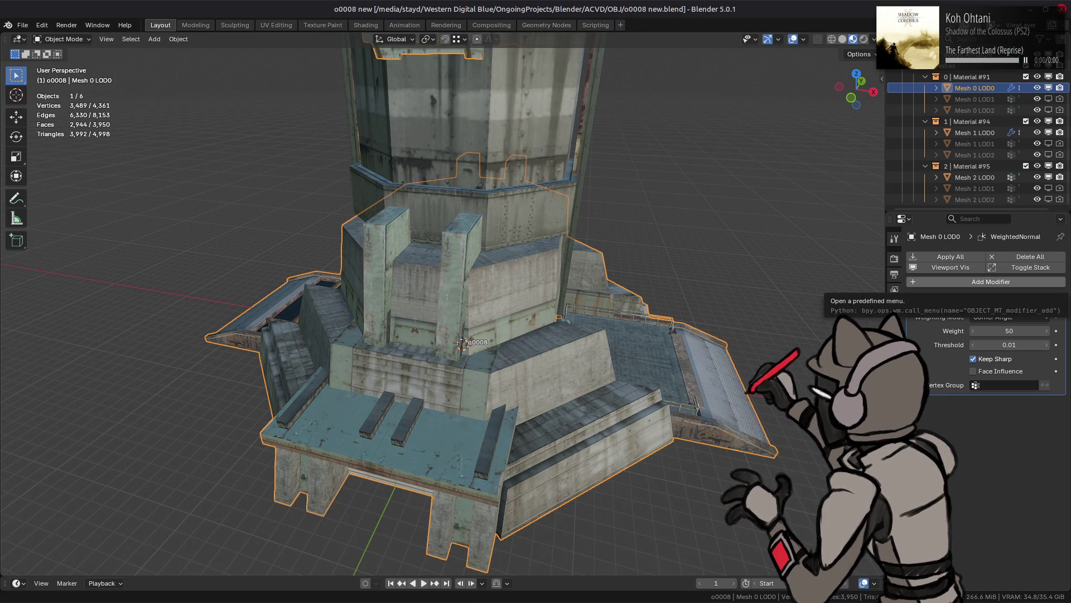
{"action": "mouse_move", "coordinate": [893, 600]}
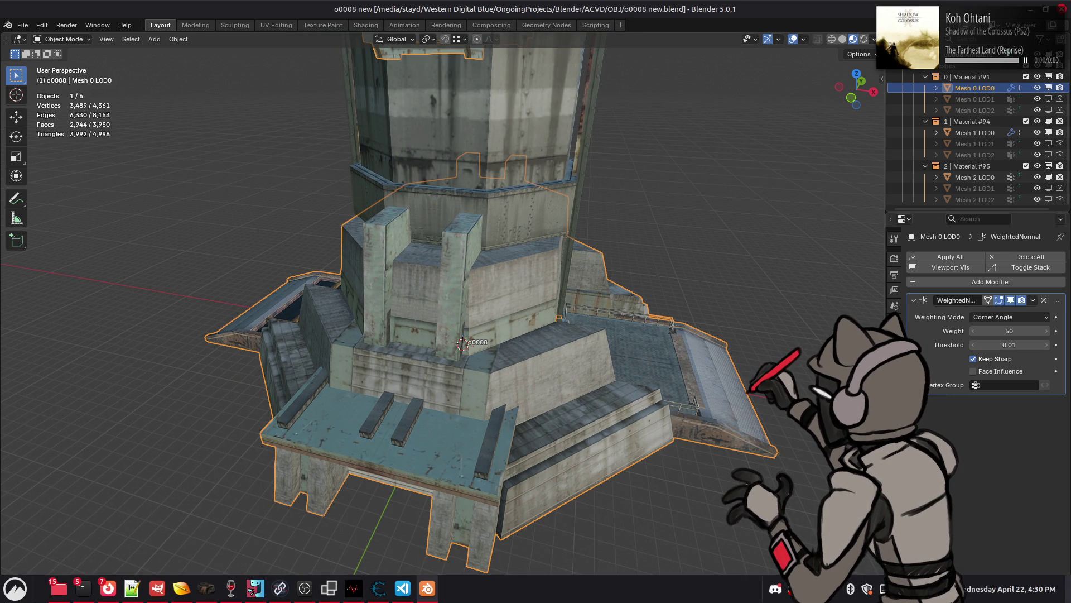
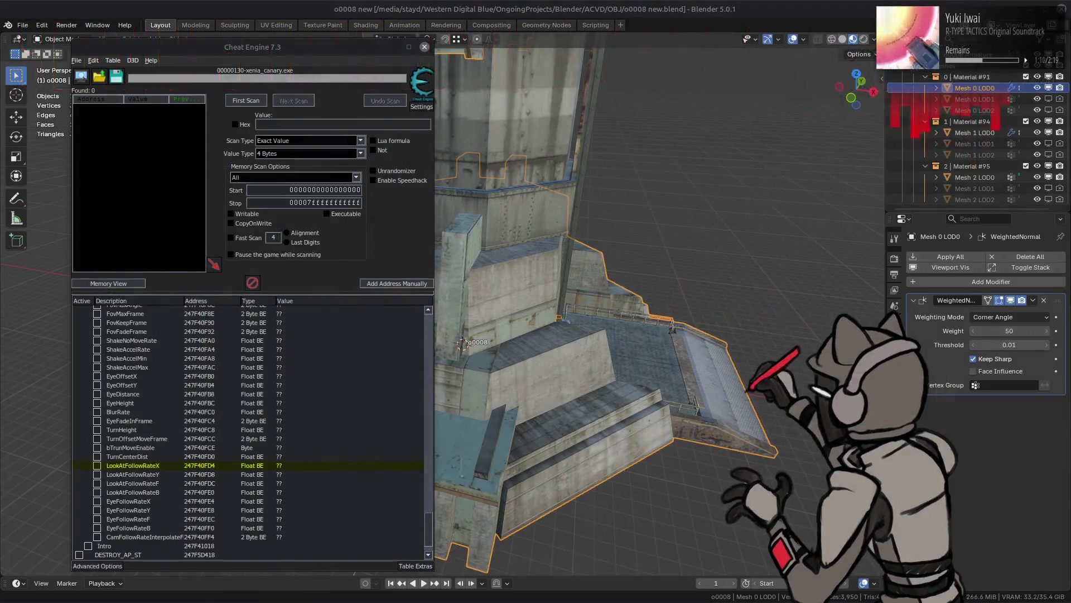
Minimize Cheat Engine so Blender's o0008 tower scene is fully visible.
{"action": "left_click", "coordinate": [764, 5]}
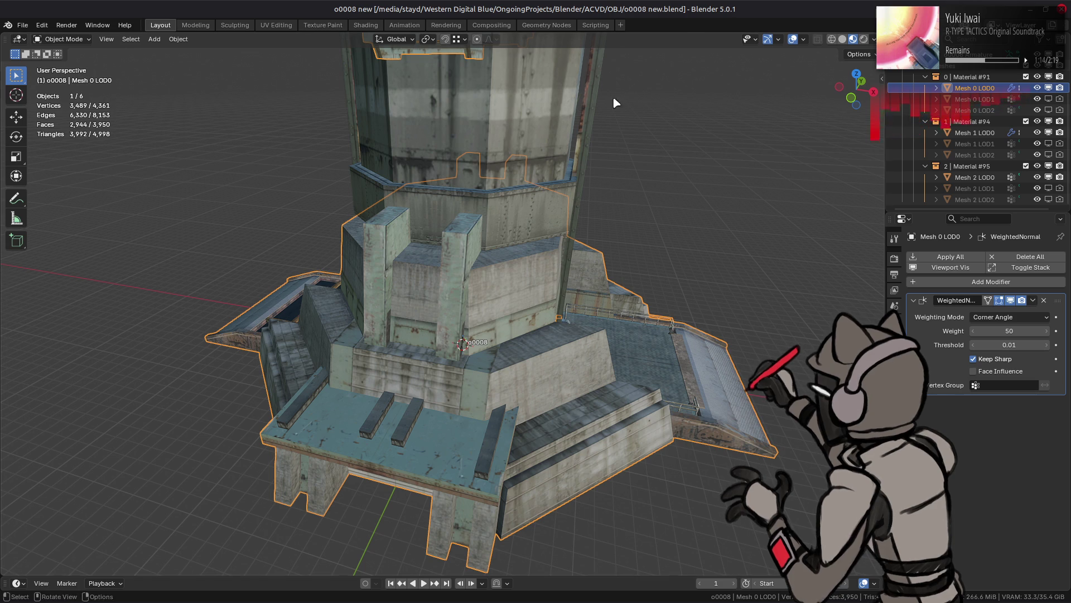
{"action": "left_click", "coordinate": [354, 593]}
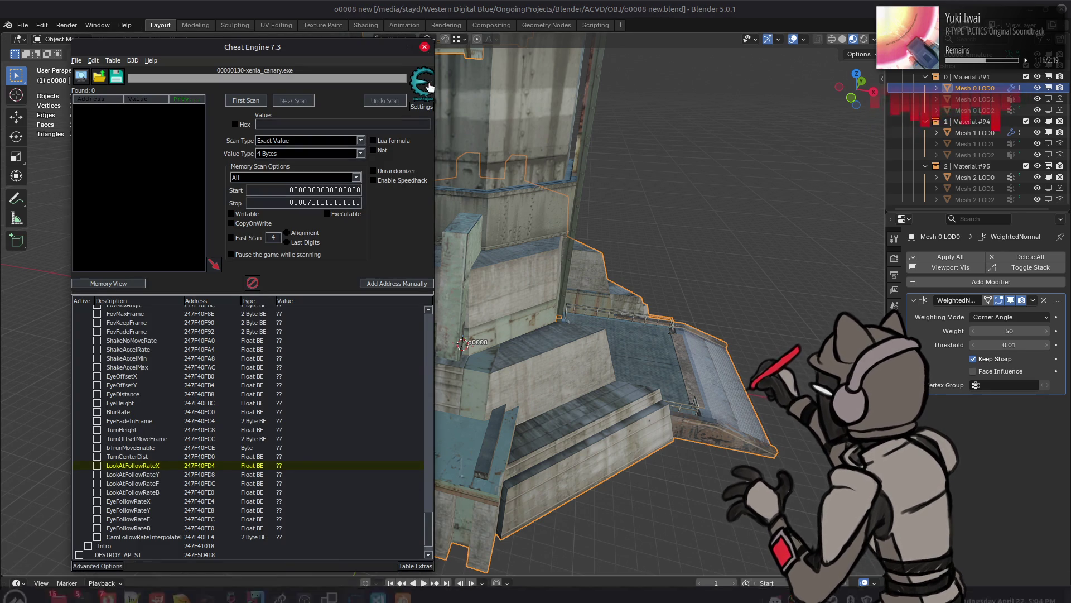
{"action": "left_click", "coordinate": [425, 47]}
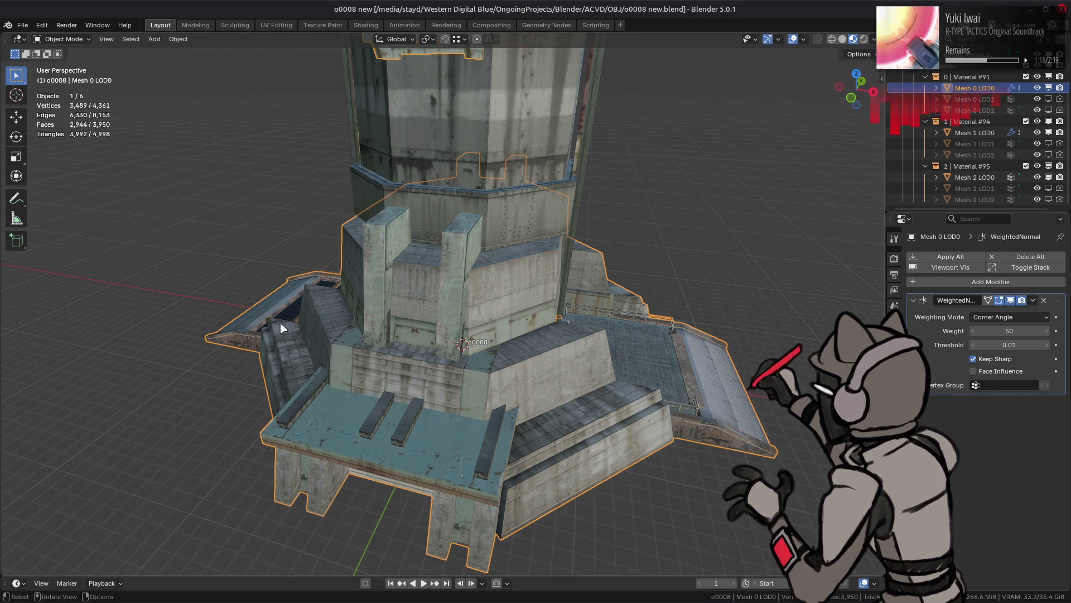
Zoom onto the tower's upper section and open the Mesh 1 LOD0 wall mesh in Edit Mode.
{"action": "mouse_move", "coordinate": [84, 588]}
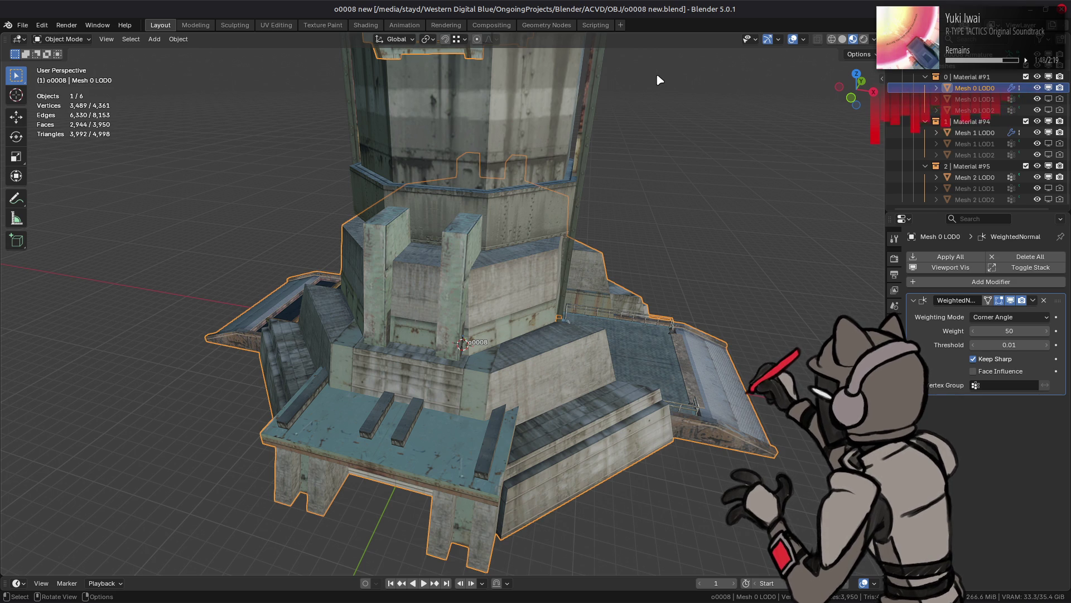
{"action": "scroll", "coordinate": [658, 80], "scroll_direction": "down", "scroll_amount": 5}
{"action": "mouse_move", "coordinate": [658, 80]}
{"action": "middle_mouse_down"}
{"action": "mouse_move", "coordinate": [531, 119]}
{"action": "mouse_move", "coordinate": [502, 263]}
{"action": "mouse_move", "coordinate": [488, 206]}
{"action": "mouse_move", "coordinate": [557, 217]}
{"action": "mouse_move", "coordinate": [510, 218]}
{"action": "mouse_move", "coordinate": [664, 219]}
{"action": "mouse_move", "coordinate": [634, 282]}
{"action": "mouse_move", "coordinate": [467, 223]}
{"action": "middle_mouse_up"}
{"action": "scroll", "coordinate": [502, 263], "scroll_direction": "up", "scroll_amount": 8}
{"action": "key", "text": "alt+a"}
{"action": "scroll", "coordinate": [466, 222], "scroll_direction": "up", "scroll_amount": 3}
{"action": "left_click", "coordinate": [471, 223]}
{"action": "key", "text": "Tab"}
In the UV Editing workspace, select a single upper-wall face and frame its UVs.
{"action": "left_click", "coordinate": [472, 223]}
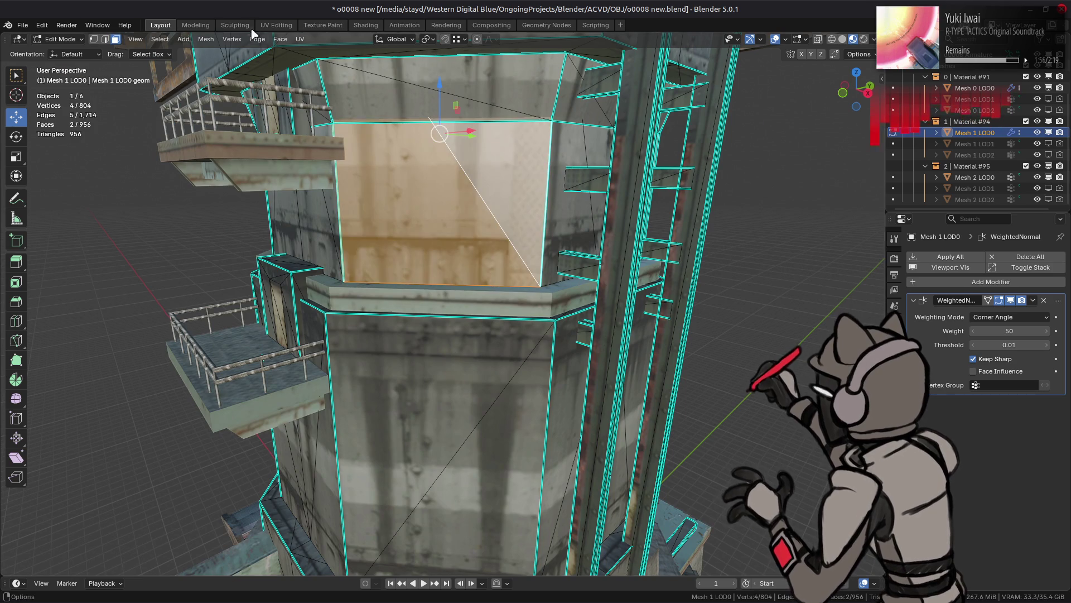
{"action": "left_click", "coordinate": [276, 25]}
{"action": "key", "text": "a"}
{"action": "left_click", "coordinate": [208, 286]}
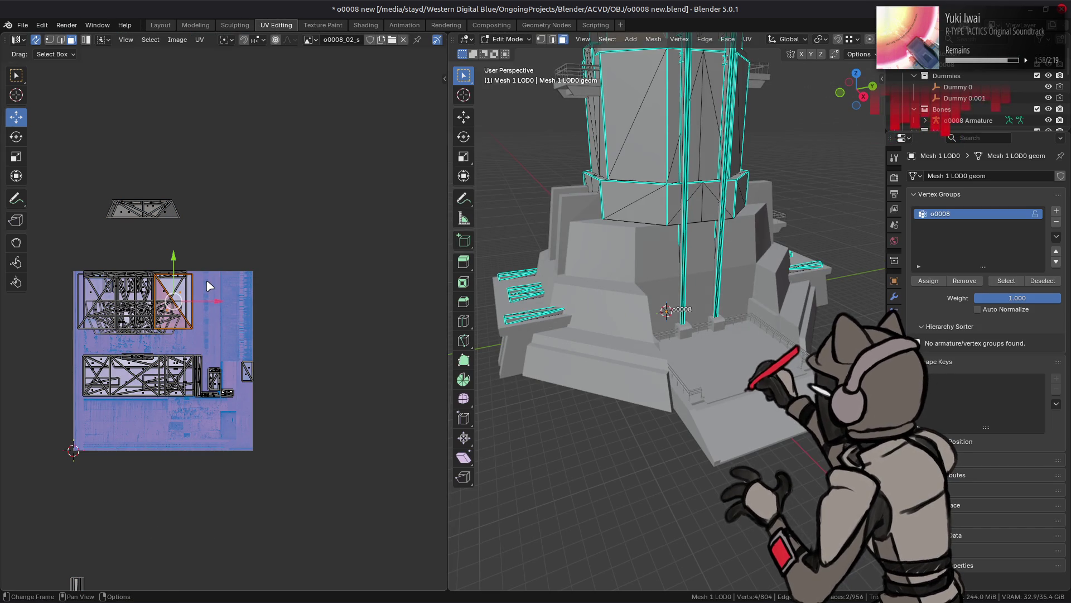
{"action": "key", "text": "KP_Decimal"}
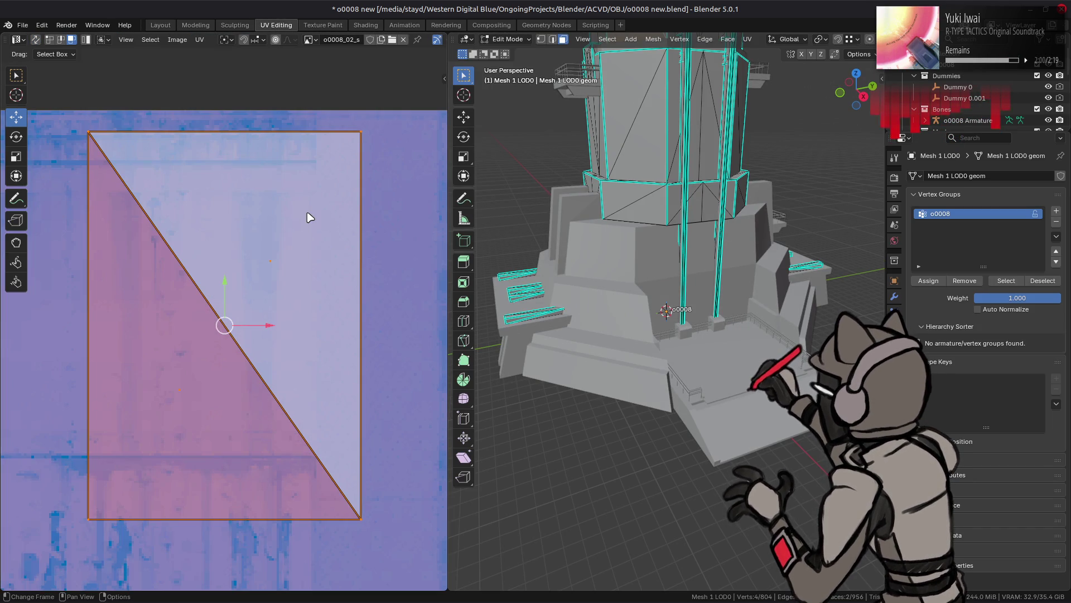
{"action": "left_click", "coordinate": [365, 25]}
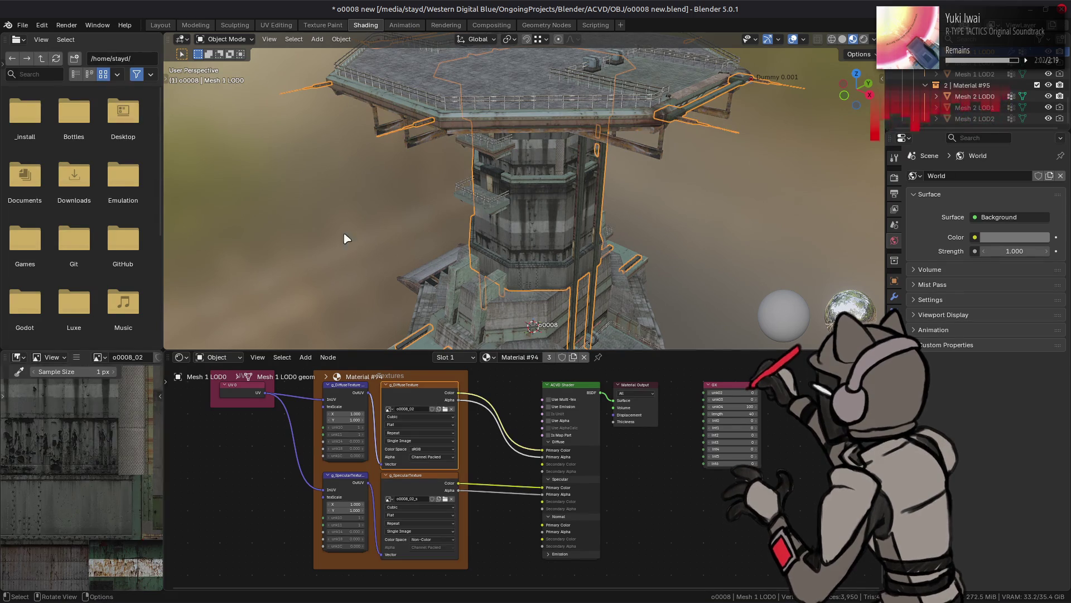
{"action": "left_click", "coordinate": [276, 25]}
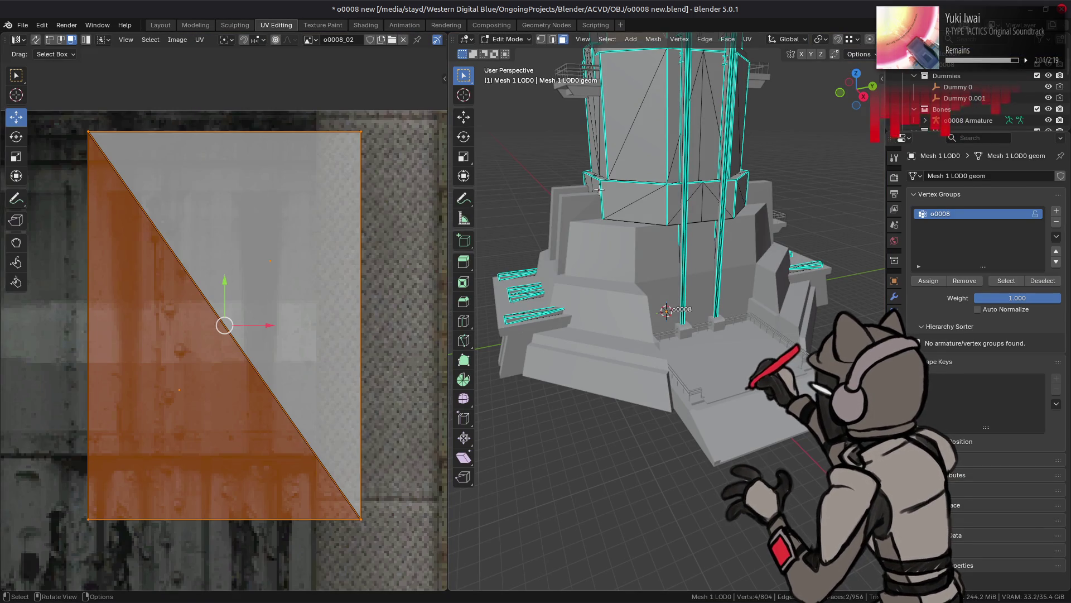
{"action": "key", "text": "KP_Decimal"}
{"action": "scroll", "coordinate": [792, 39], "scroll_direction": "down", "scroll_amount": 5}
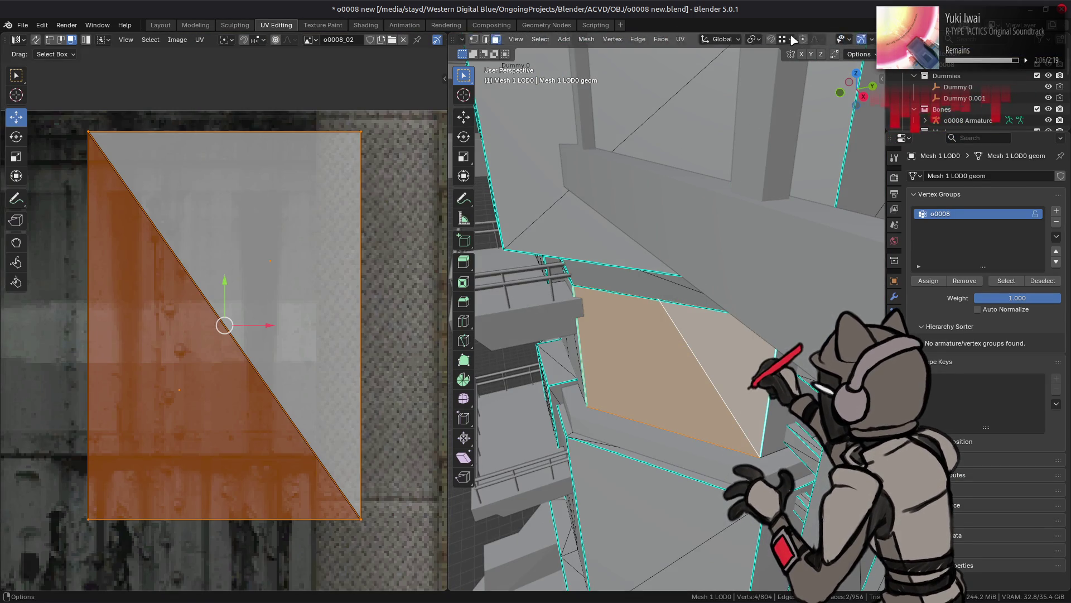
Switch the viewport to Material Preview lit by a different studio HDRI.
{"action": "left_click", "coordinate": [863, 39]}
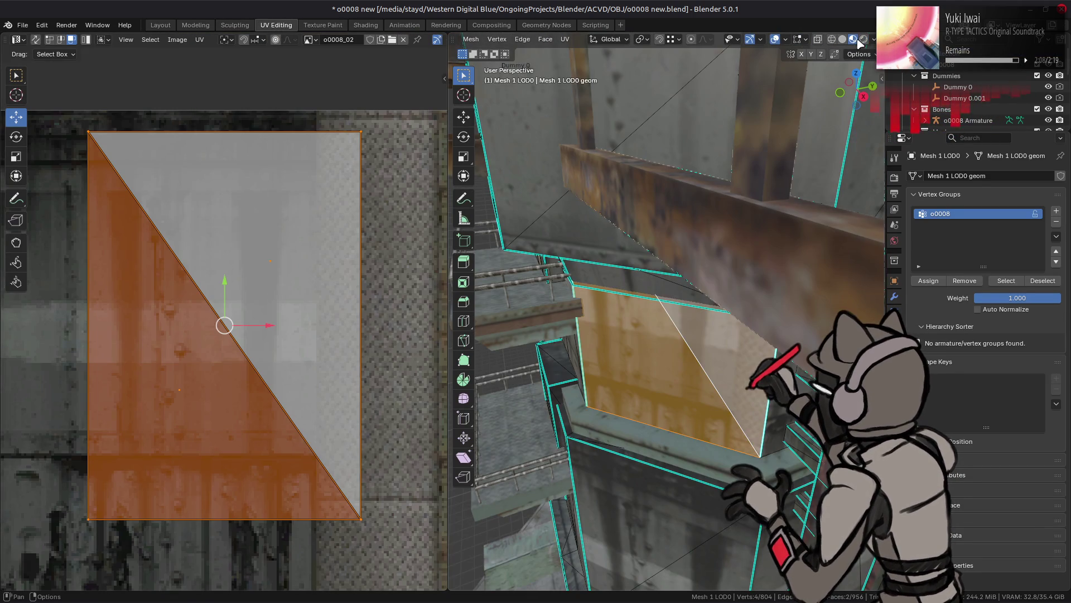
{"action": "left_click", "coordinate": [874, 39]}
{"action": "left_click", "coordinate": [812, 106]}
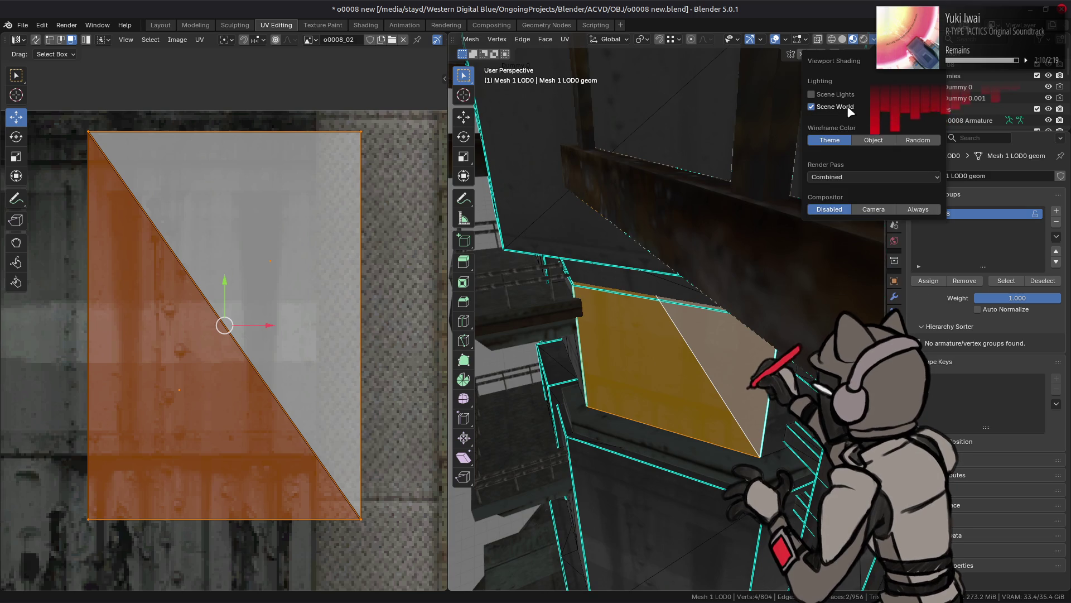
{"action": "left_click", "coordinate": [843, 107]}
{"action": "left_click", "coordinate": [859, 137]}
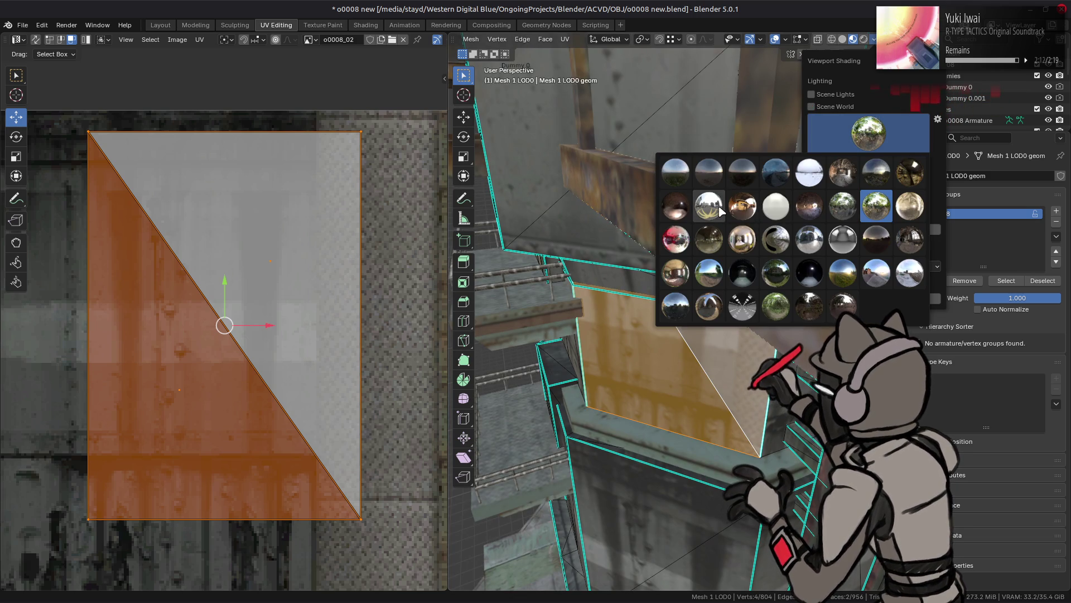
{"action": "left_click", "coordinate": [718, 205]}
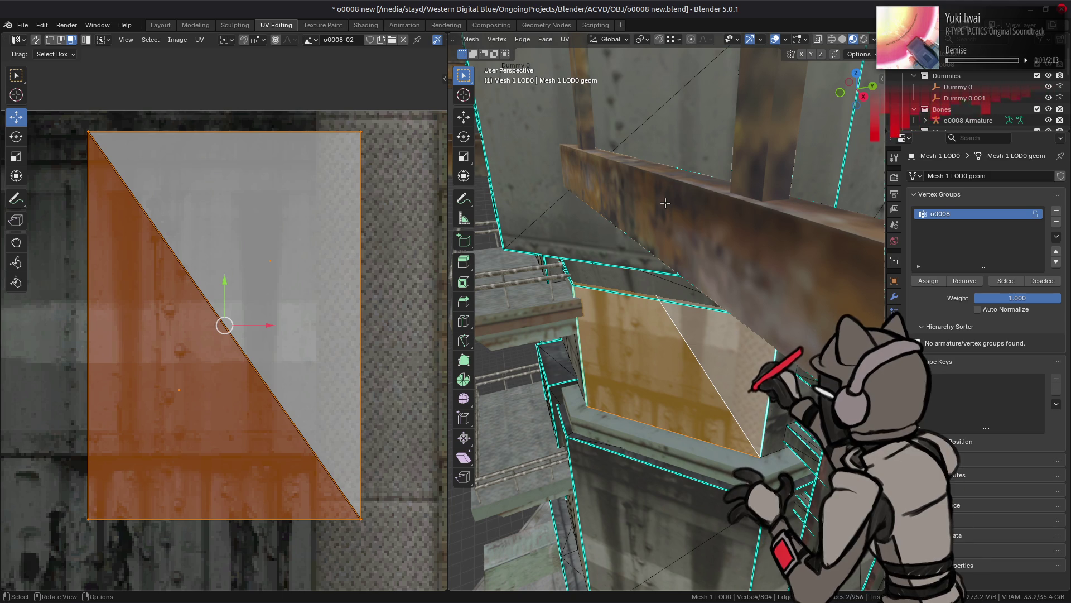
Add the front and balcony-side triangles of the upper wall band to the selection.
{"action": "middle_click_drag", "start_coordinate": [690, 233], "coordinate": [696, 231]}
{"action": "mouse_move", "coordinate": [674, 268]}
{"action": "middle_mouse_down"}
{"action": "mouse_move", "coordinate": [741, 315]}
{"action": "mouse_move", "coordinate": [697, 313]}
{"action": "mouse_move", "coordinate": [686, 341]}
{"action": "middle_mouse_up"}
{"action": "left_click", "coordinate": [741, 316], "text": "shift"}
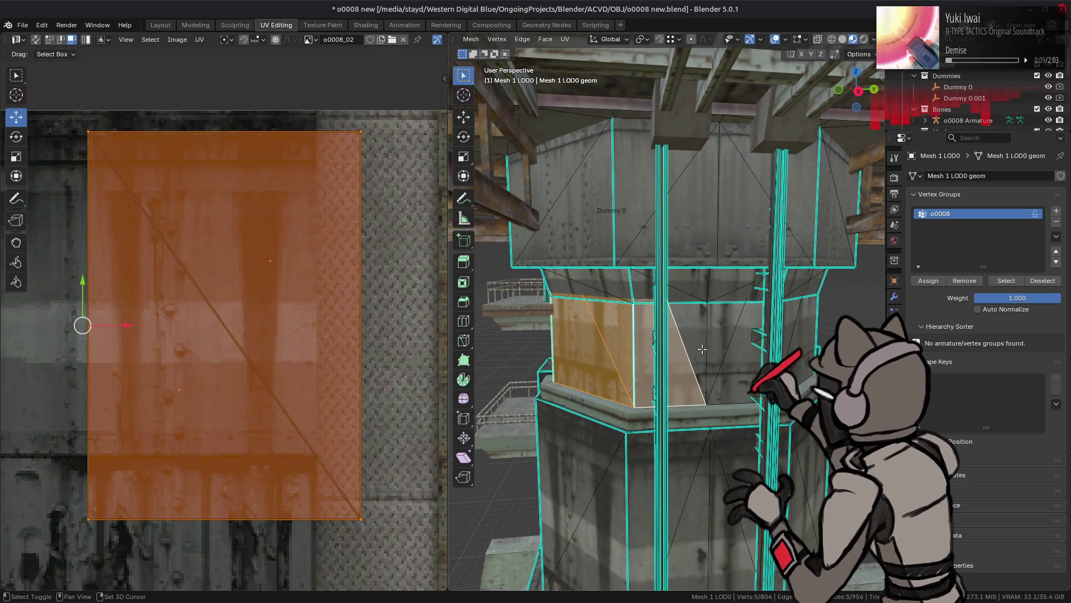
{"action": "left_click", "coordinate": [692, 357], "text": "shift"}
{"action": "left_click", "coordinate": [648, 335], "text": "shift"}
{"action": "left_click", "coordinate": [731, 329], "text": "shift"}
{"action": "middle_click_drag", "start_coordinate": [604, 338], "coordinate": [564, 316]}
{"action": "left_click", "coordinate": [561, 315], "text": "shift"}
{"action": "left_click", "coordinate": [609, 322], "text": "shift"}
{"action": "left_click", "coordinate": [650, 322], "text": "shift"}
{"action": "left_click", "coordinate": [683, 335], "text": "shift"}
{"action": "middle_click_drag", "start_coordinate": [697, 314], "coordinate": [607, 320]}
{"action": "left_click", "coordinate": [606, 319], "text": "shift"}
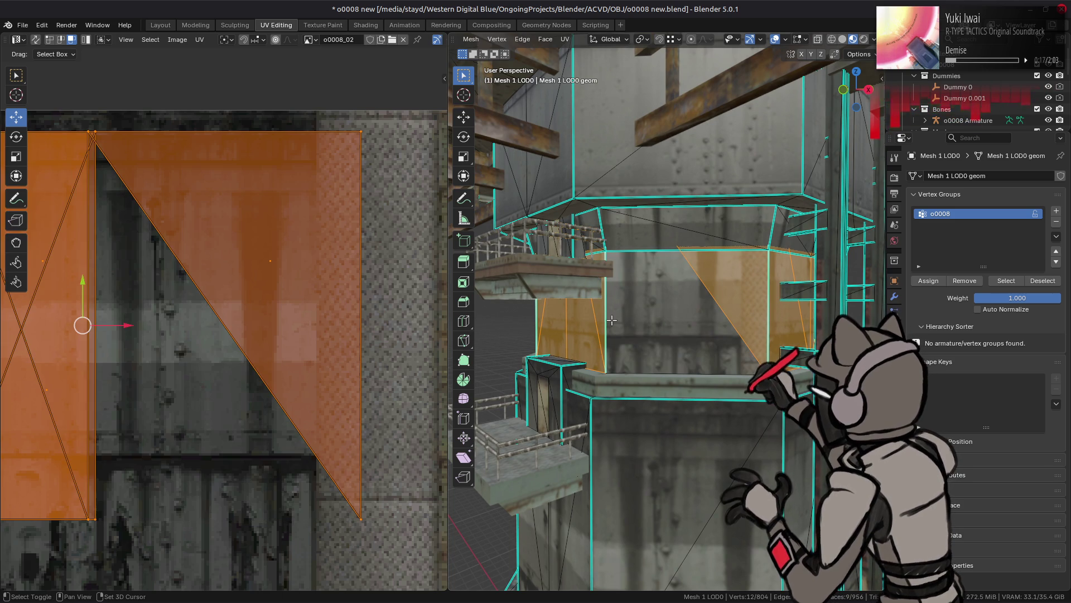
{"action": "left_click", "coordinate": [642, 323], "text": "shift"}
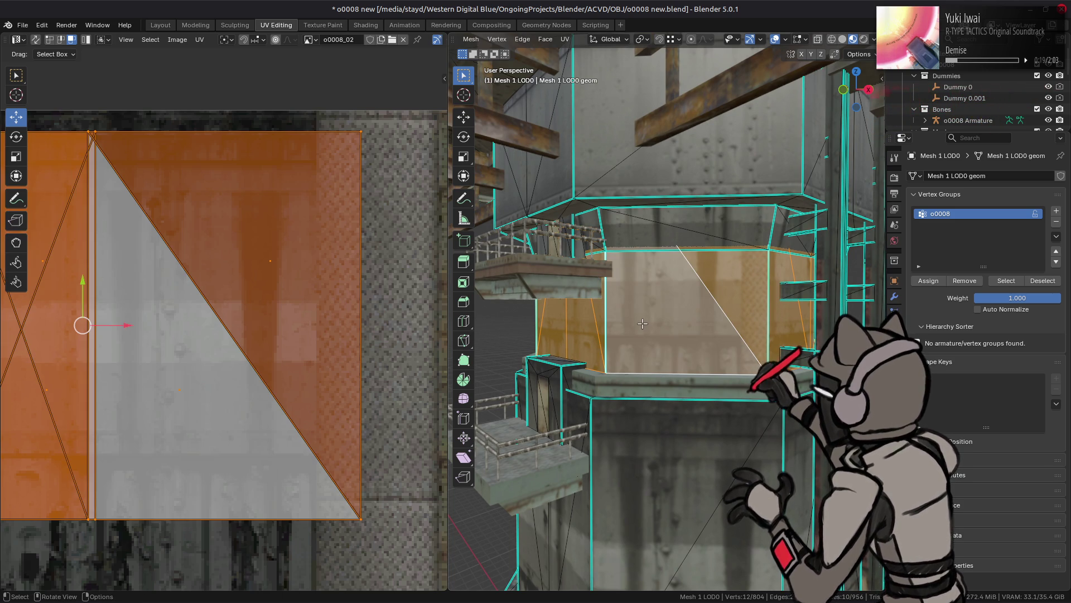
Pan the UV view and add the adjacent neighbouring wall faces to the selection.
{"action": "mouse_move", "coordinate": [218, 287]}
{"action": "middle_mouse_down"}
{"action": "mouse_move", "coordinate": [295, 275]}
{"action": "mouse_move", "coordinate": [107, 274]}
{"action": "mouse_move", "coordinate": [155, 273]}
{"action": "middle_mouse_up"}
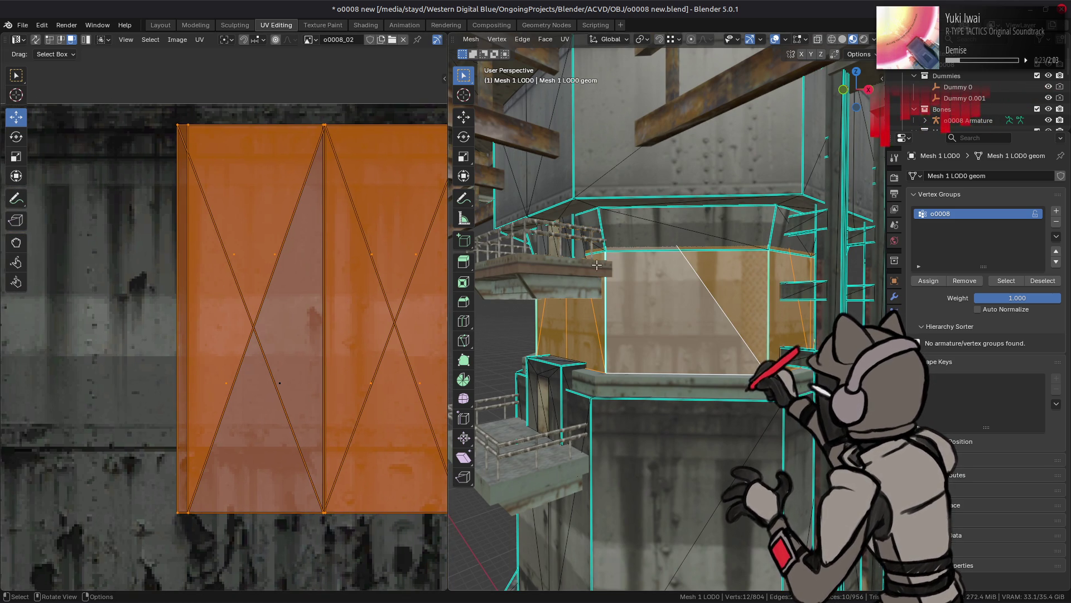
{"action": "scroll", "coordinate": [213, 254], "scroll_direction": "down", "scroll_amount": 1}
{"action": "middle_click_drag", "start_coordinate": [625, 304], "coordinate": [574, 296]}
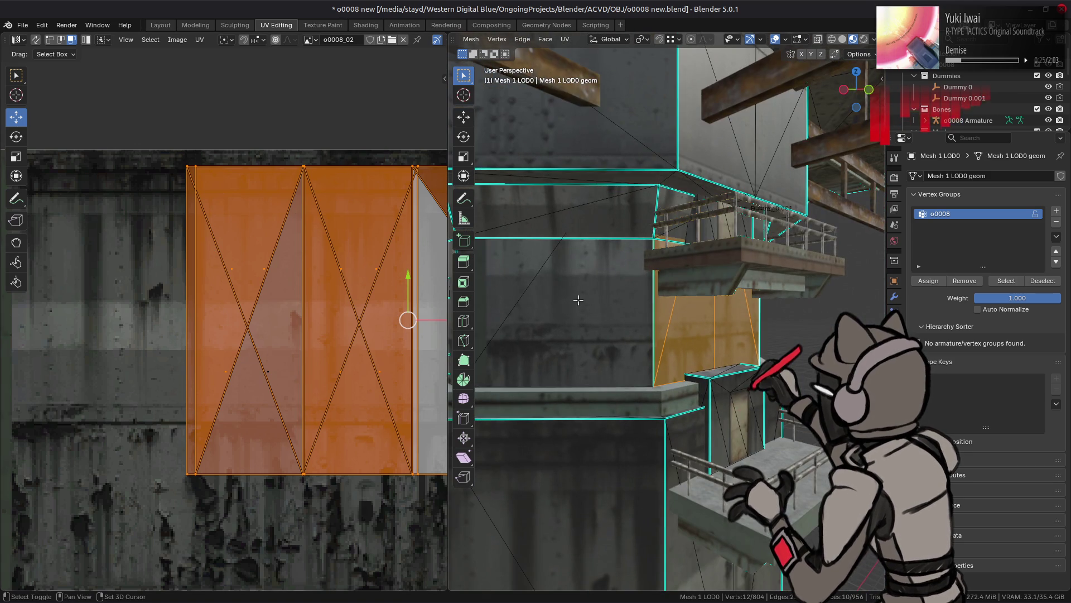
{"action": "left_click", "coordinate": [584, 303], "text": "shift"}
{"action": "left_click", "coordinate": [573, 291], "text": "shift"}
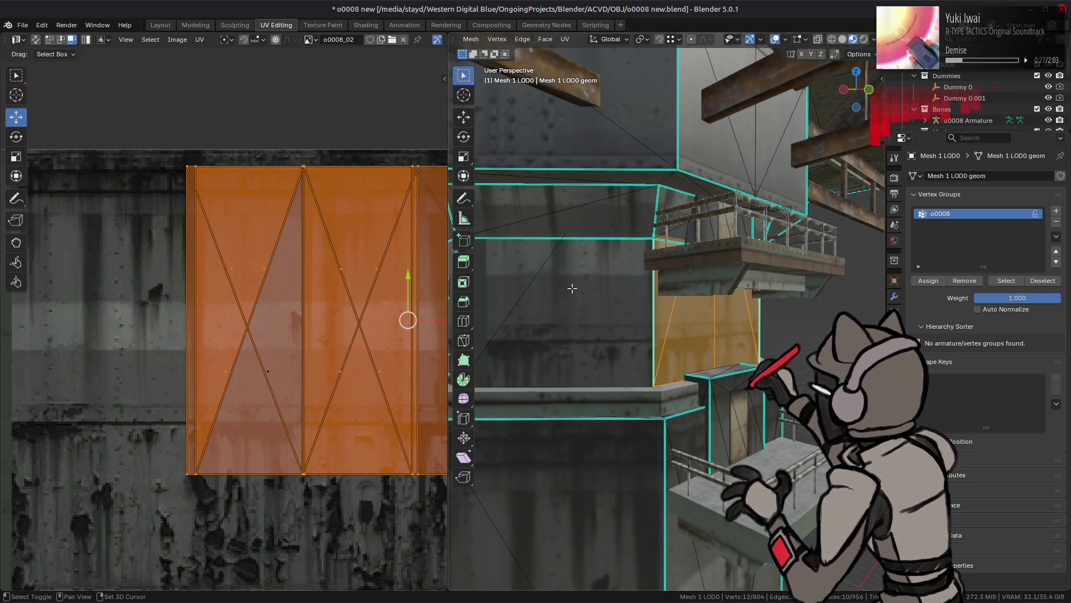
{"action": "left_click", "coordinate": [576, 299], "text": "shift"}
{"action": "left_click", "coordinate": [501, 268], "text": "shift"}
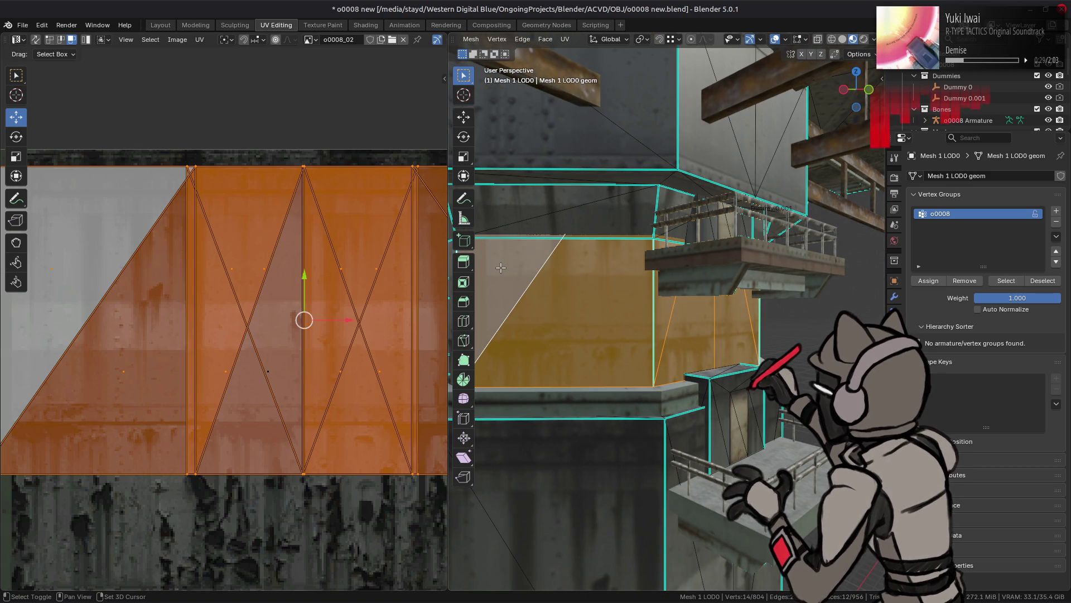
{"action": "mouse_move", "coordinate": [501, 268]}
{"action": "middle_mouse_down"}
{"action": "mouse_move", "coordinate": [653, 308]}
{"action": "mouse_move", "coordinate": [727, 304]}
{"action": "mouse_move", "coordinate": [679, 305]}
{"action": "middle_mouse_up"}
Isolate the selected wall faces and split the two right-hand UV faces from the island.
{"action": "key", "text": "shift+h"}
{"action": "scroll", "coordinate": [330, 279], "scroll_direction": "down", "scroll_amount": 3}
{"action": "middle_click_drag", "start_coordinate": [330, 279], "coordinate": [318, 275]}
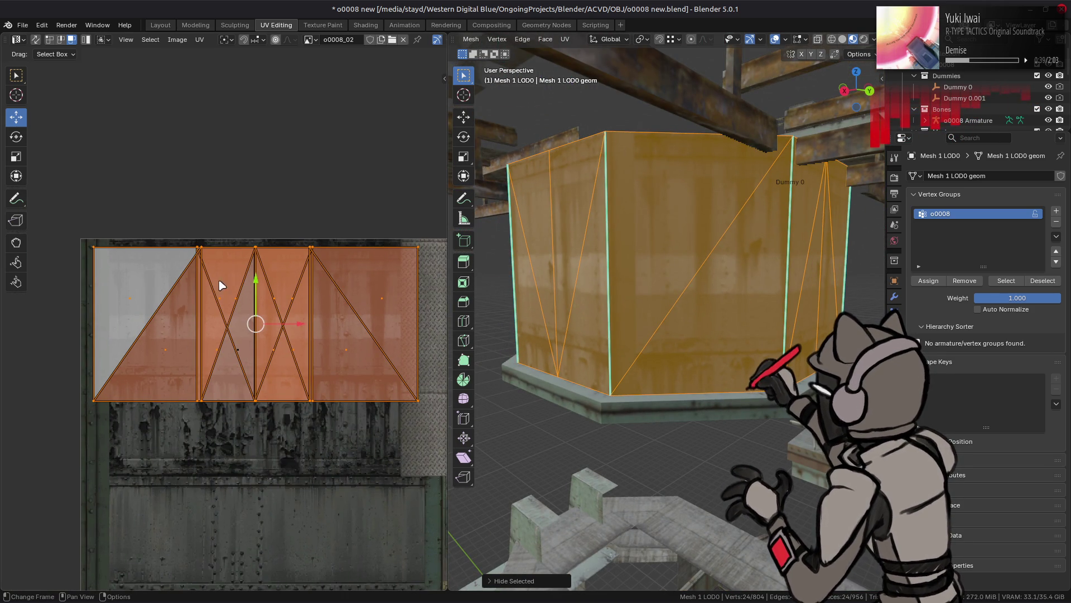
{"action": "left_click", "coordinate": [167, 283]}
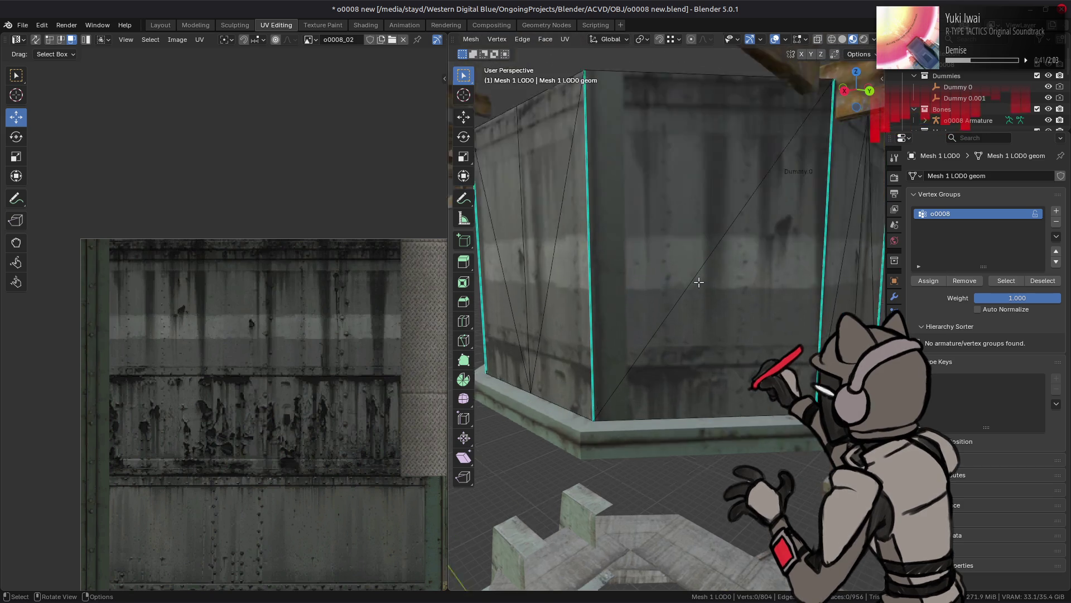
{"action": "left_click", "coordinate": [698, 281], "text": "shift"}
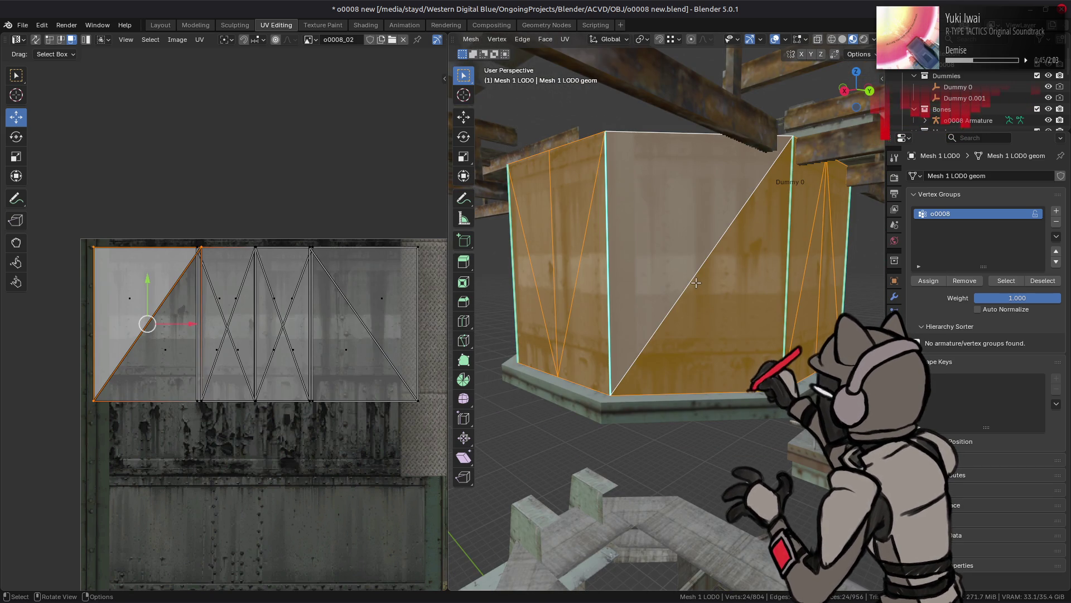
{"action": "mouse_move", "coordinate": [427, 237]}
{"action": "left_mouse_down"}
{"action": "mouse_move", "coordinate": [295, 427]}
{"action": "mouse_move", "coordinate": [272, 431]}
{"action": "left_mouse_up"}
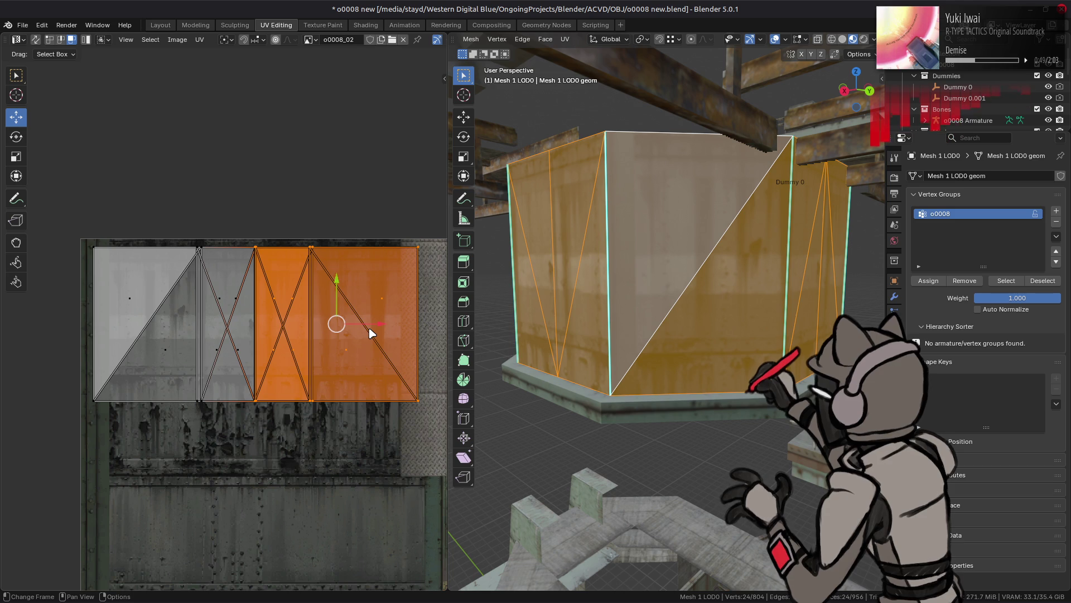
{"action": "mouse_move", "coordinate": [382, 324]}
{"action": "left_mouse_down"}
{"action": "mouse_move", "coordinate": [425, 323]}
{"action": "mouse_move", "coordinate": [3, 330]}
{"action": "left_mouse_up"}
{"action": "key", "text": "ctrl+z"}
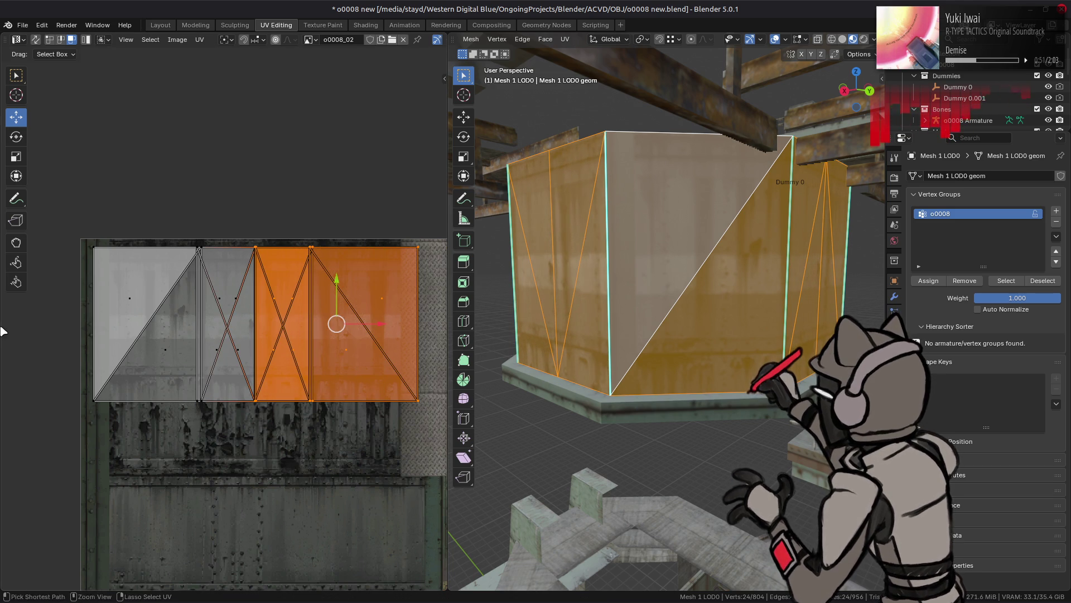
{"action": "key", "text": "u"}
{"action": "mouse_move", "coordinate": [80, 515]}
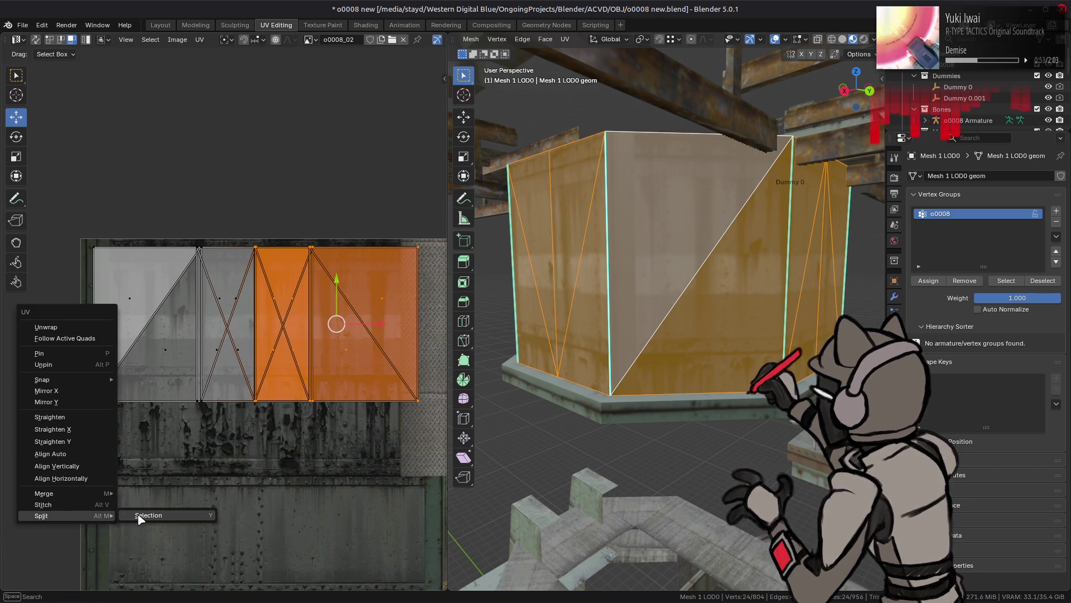
{"action": "left_click", "coordinate": [140, 516]}
Shift the split UV faces sideways, settling on a 0.2 offset, then return to Object Mode.
{"action": "key", "text": "g"}
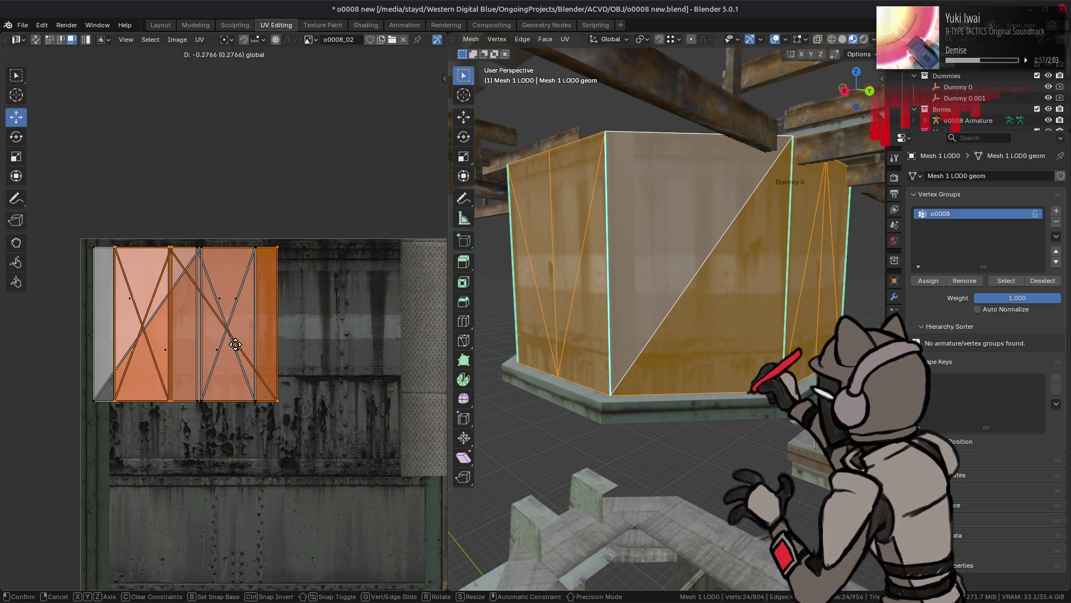
{"action": "key", "text": "period"}
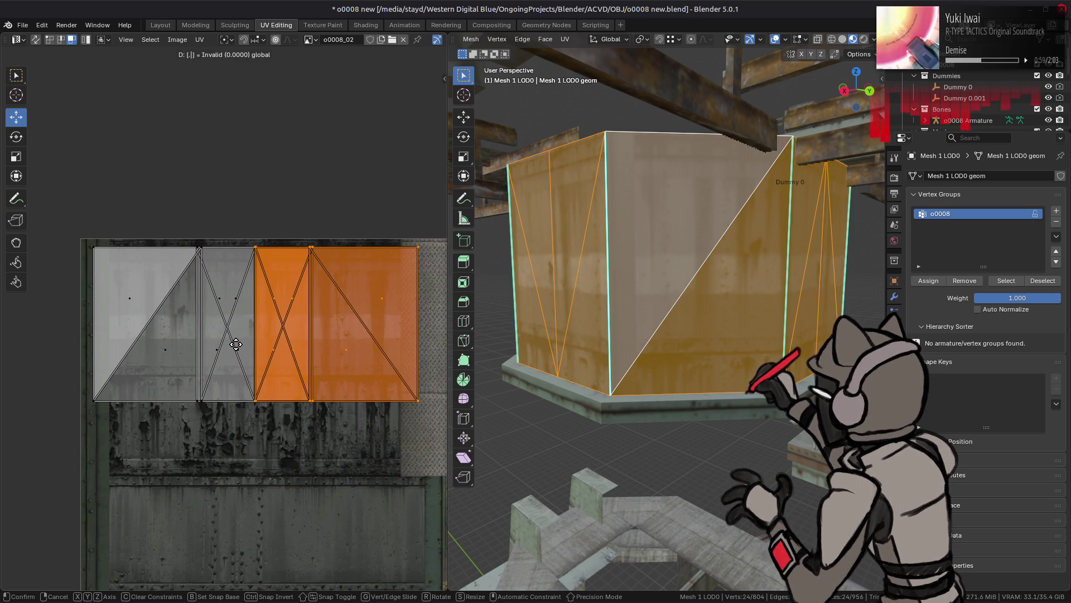
{"action": "type", "text": "2"}
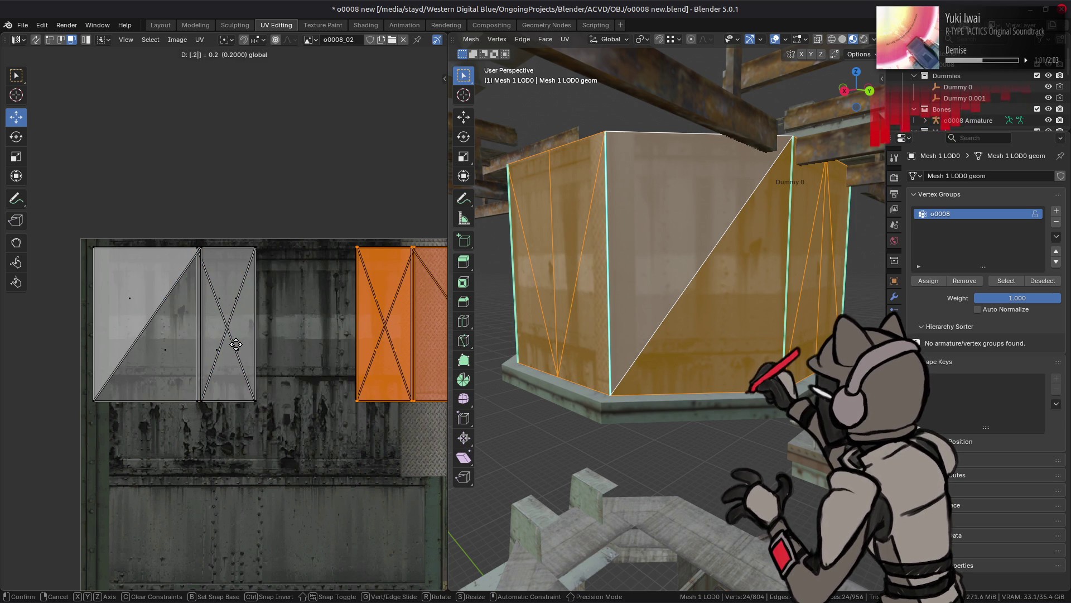
{"action": "type", "text": "5"}
{"action": "key", "text": "minus"}
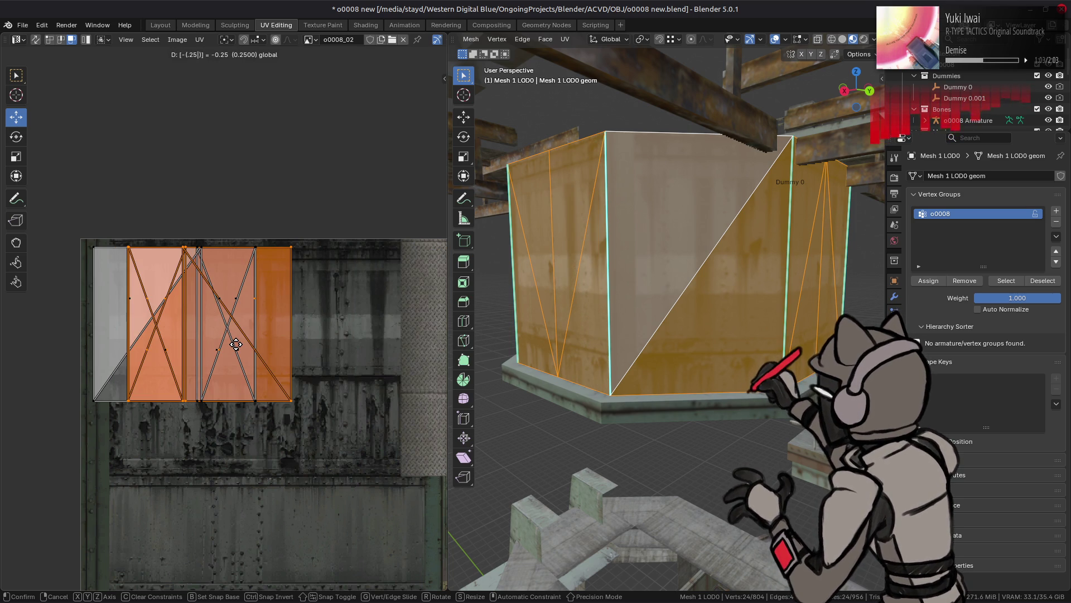
{"action": "key", "text": "BackSpace"}
{"action": "key", "text": "Return"}
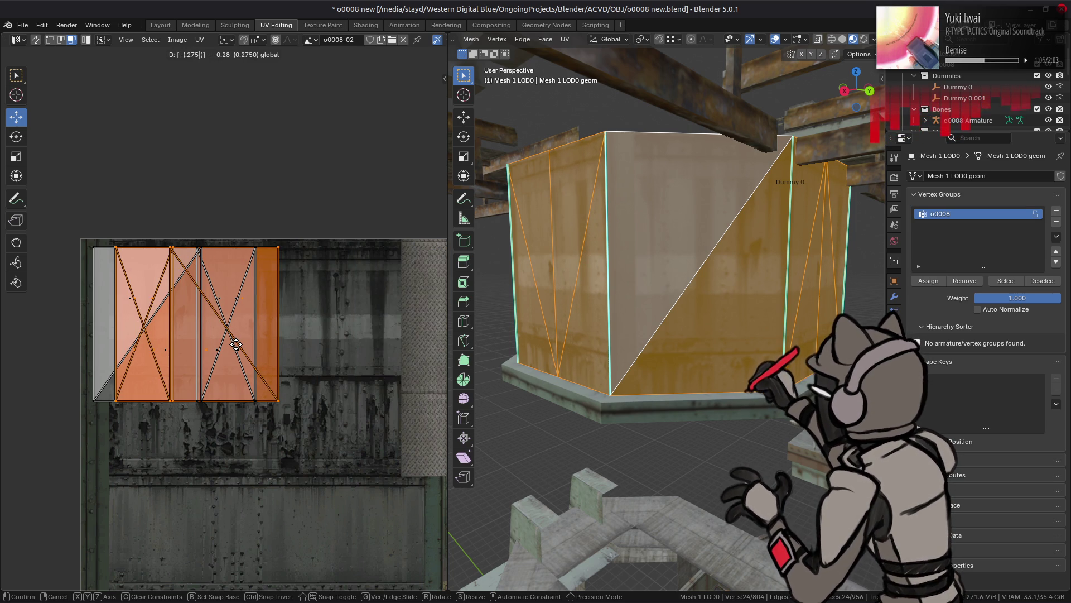
{"action": "key", "text": "ctrl+z"}
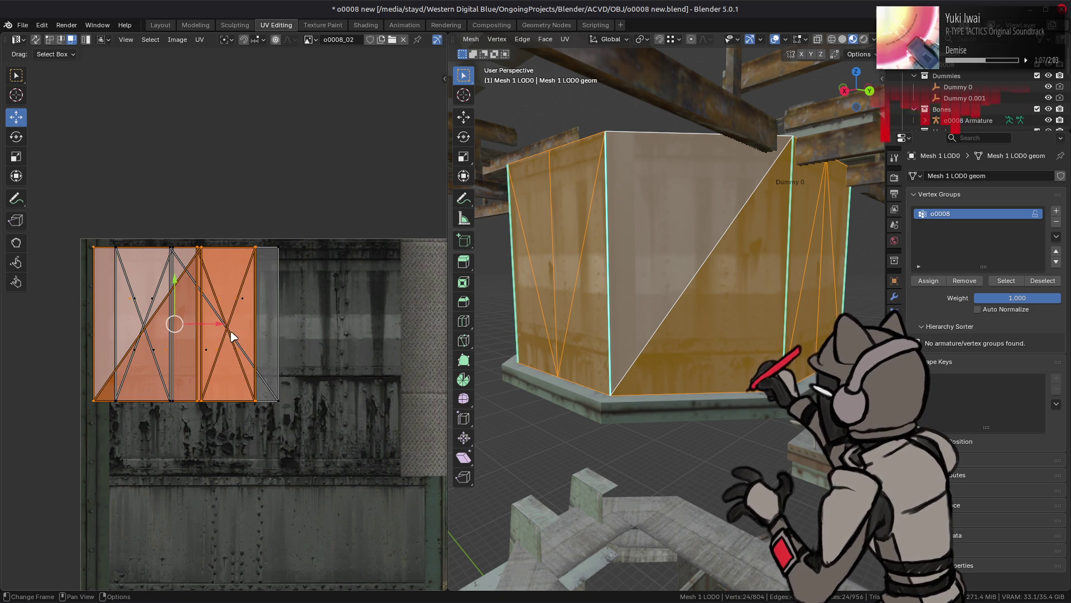
{"action": "type", "text": "g"}
{"action": "type", "text": ".2"}
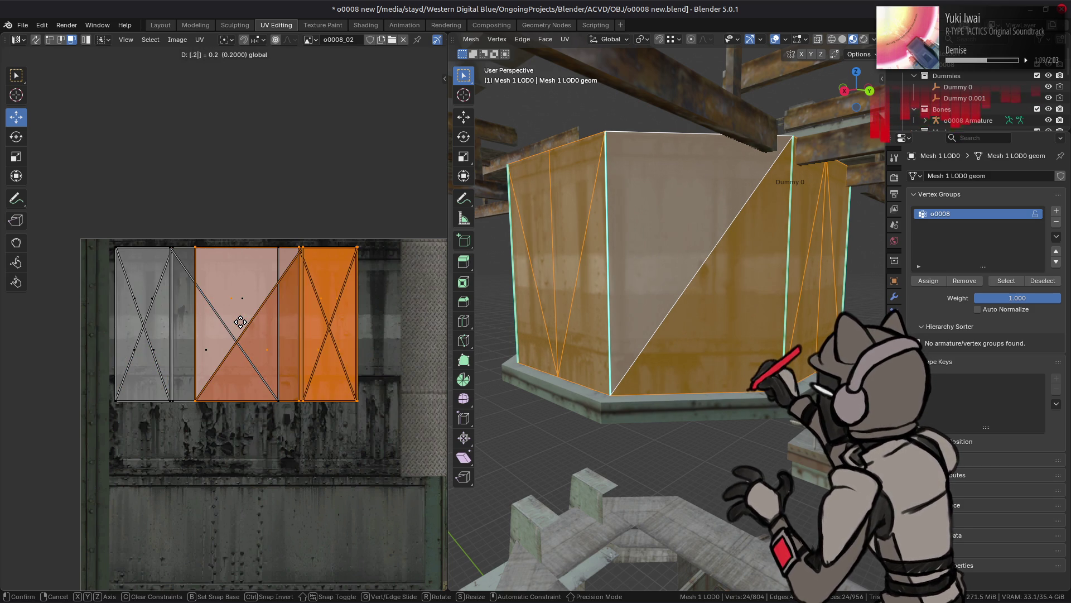
{"action": "key", "text": "Return"}
{"action": "key", "text": "Tab"}
{"action": "scroll", "coordinate": [586, 287], "scroll_direction": "up", "scroll_amount": 5}
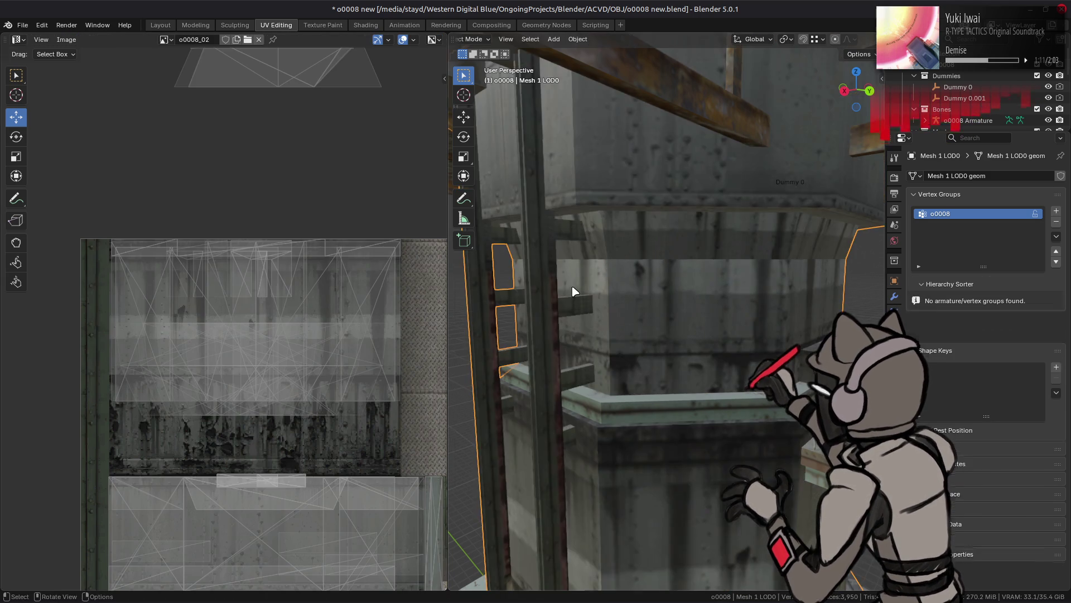
{"action": "middle_click_drag", "start_coordinate": [581, 287], "coordinate": [582, 287]}
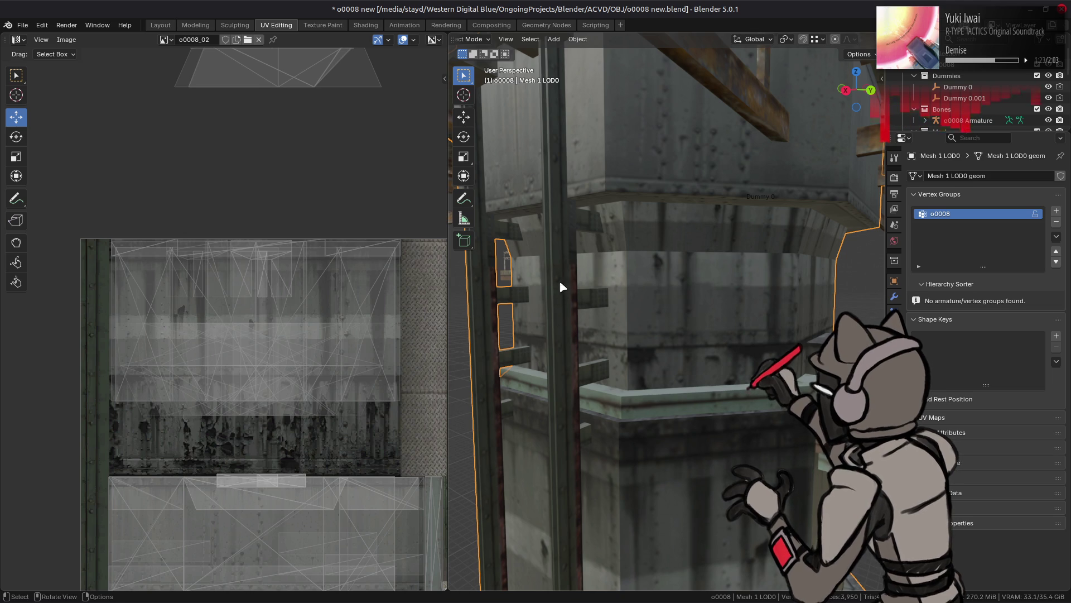
Enter Edit Mode on the tower mesh, comparing states with undo and redo.
{"action": "key", "text": "Tab"}
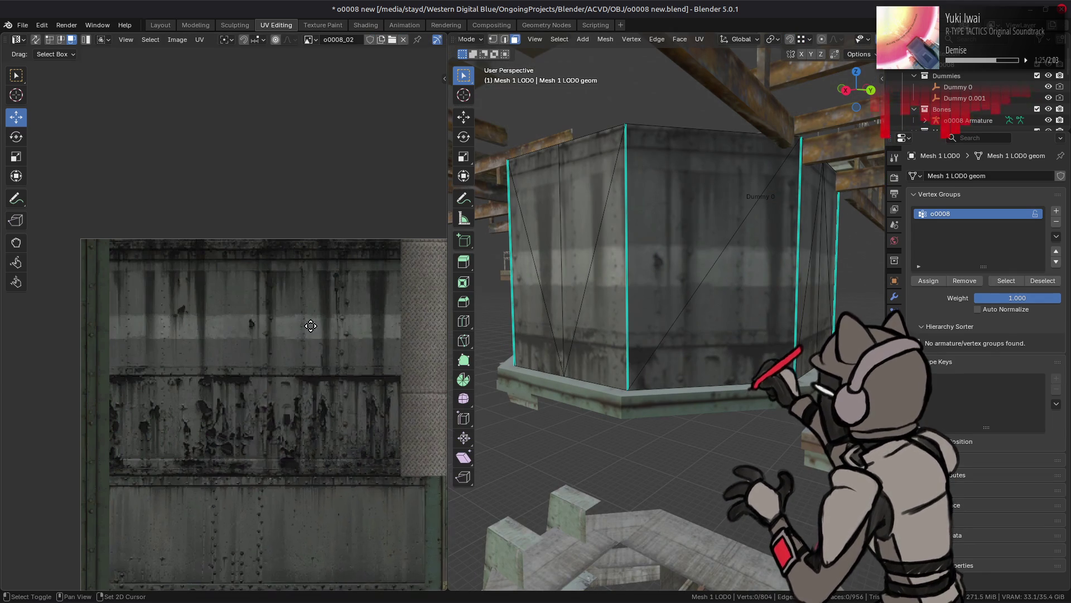
{"action": "middle_click_drag", "start_coordinate": [311, 330], "coordinate": [328, 254]}
{"action": "key", "text": "ctrl+z"}
{"action": "key", "text": "ctrl+shift+z"}
{"action": "key", "text": "ctrl+z"}
{"action": "key", "text": "ctrl+shift+z"}
{"action": "key", "text": "ctrl+shift+z"}
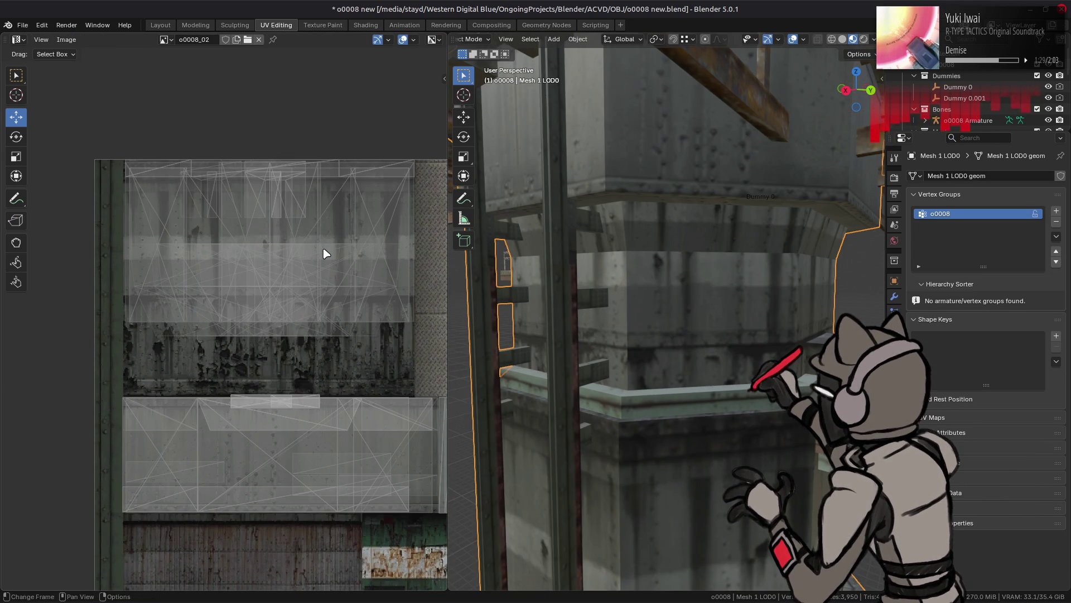
{"action": "scroll", "coordinate": [326, 254], "scroll_direction": "up", "scroll_amount": 2}
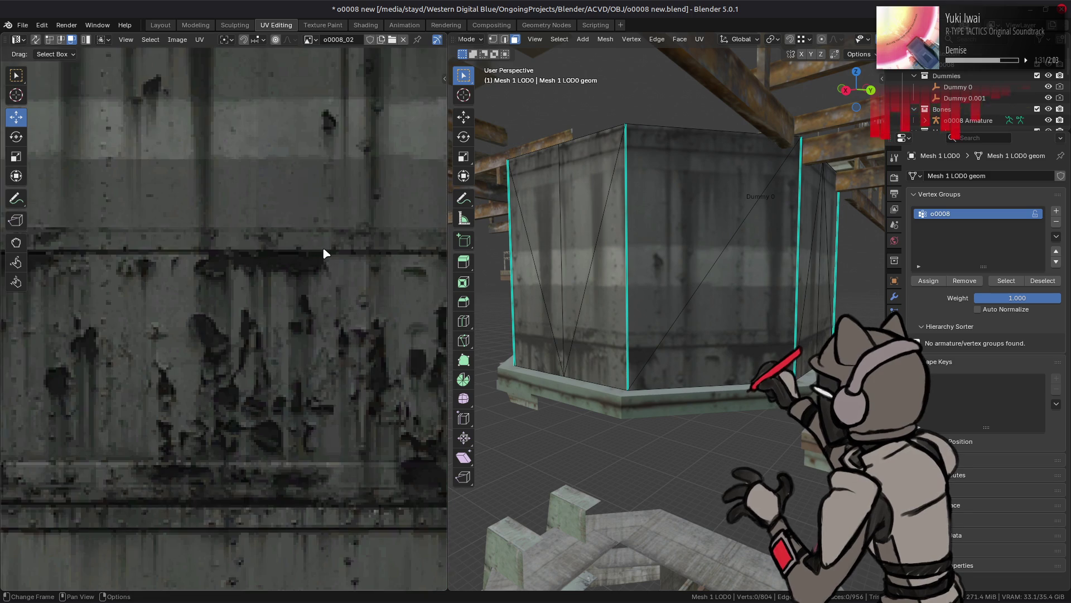
{"action": "key", "text": "ctrl+z"}
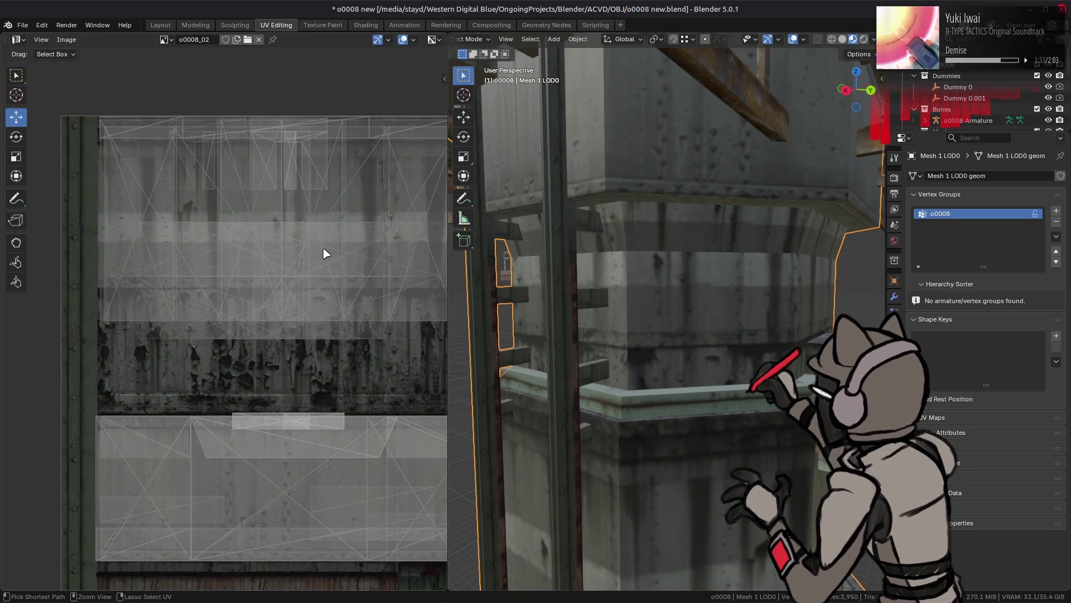
{"action": "key", "text": "ctrl+shift+z"}
{"action": "key", "text": "ctrl+shift+z"}
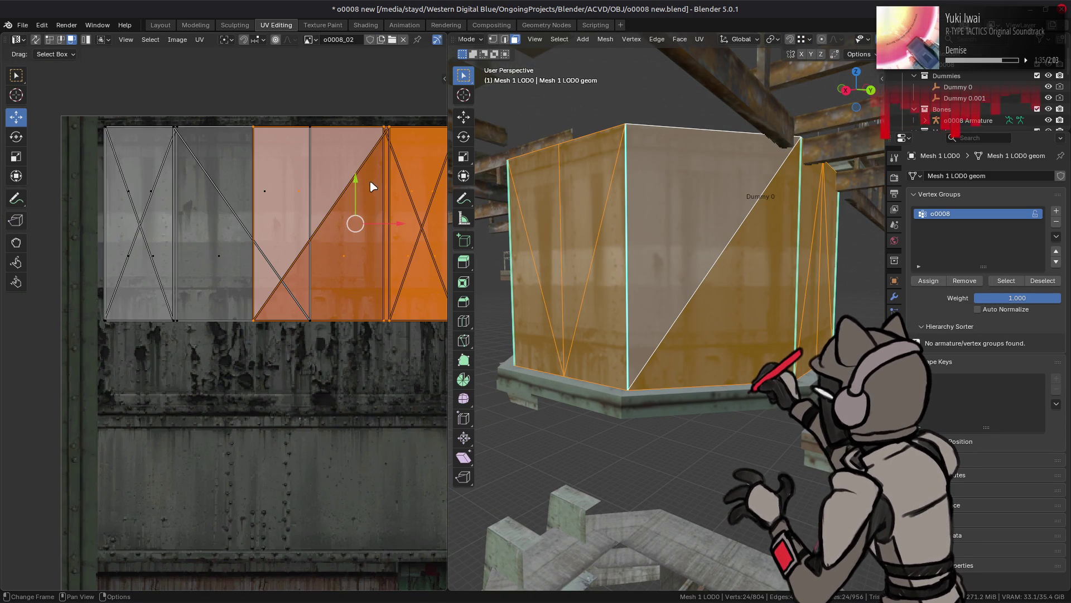
{"action": "key", "text": "ctrl+shift+z"}
Slide the wall UV faces about 0.14 down the o0008_02 texture, then re-enter Edit Mode.
{"action": "mouse_move", "coordinate": [283, 184]}
{"action": "left_mouse_down"}
{"action": "mouse_move", "coordinate": [275, 337]}
{"action": "mouse_move", "coordinate": [280, 162]}
{"action": "mouse_move", "coordinate": [281, 274]}
{"action": "left_mouse_up"}
{"action": "mouse_move", "coordinate": [636, 268]}
{"action": "middle_mouse_down"}
{"action": "mouse_move", "coordinate": [653, 256]}
{"action": "mouse_move", "coordinate": [655, 229]}
{"action": "middle_mouse_up"}
{"action": "key", "text": "Tab"}
{"action": "scroll", "coordinate": [654, 230], "scroll_direction": "up", "scroll_amount": 5}
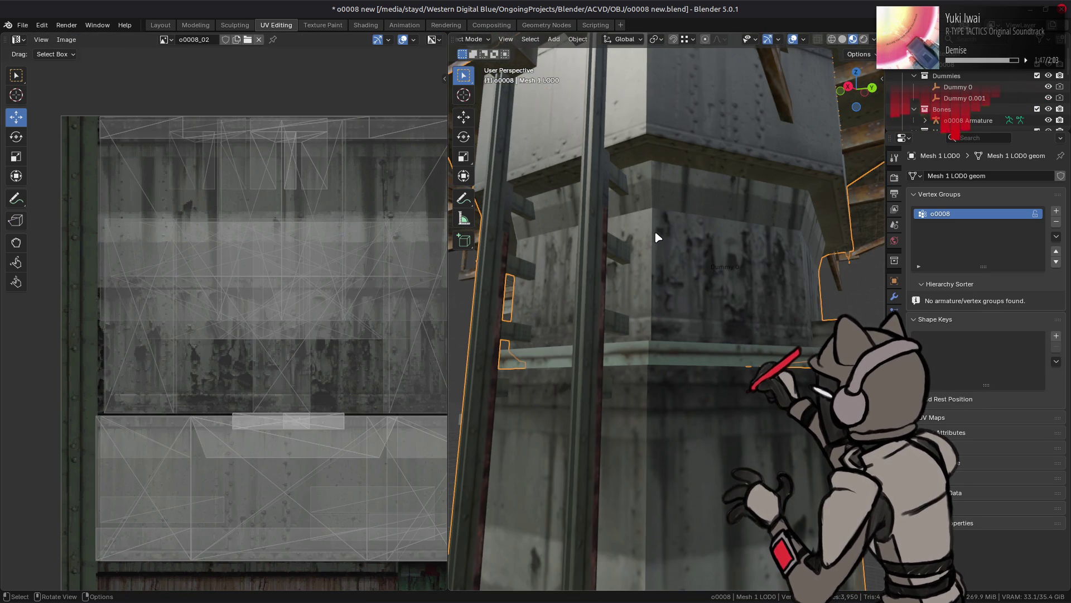
{"action": "key", "text": "Tab"}
Select the tower face's and crate's linked islands, frame the crate, and reveal hidden geometry.
{"action": "key", "text": "a"}
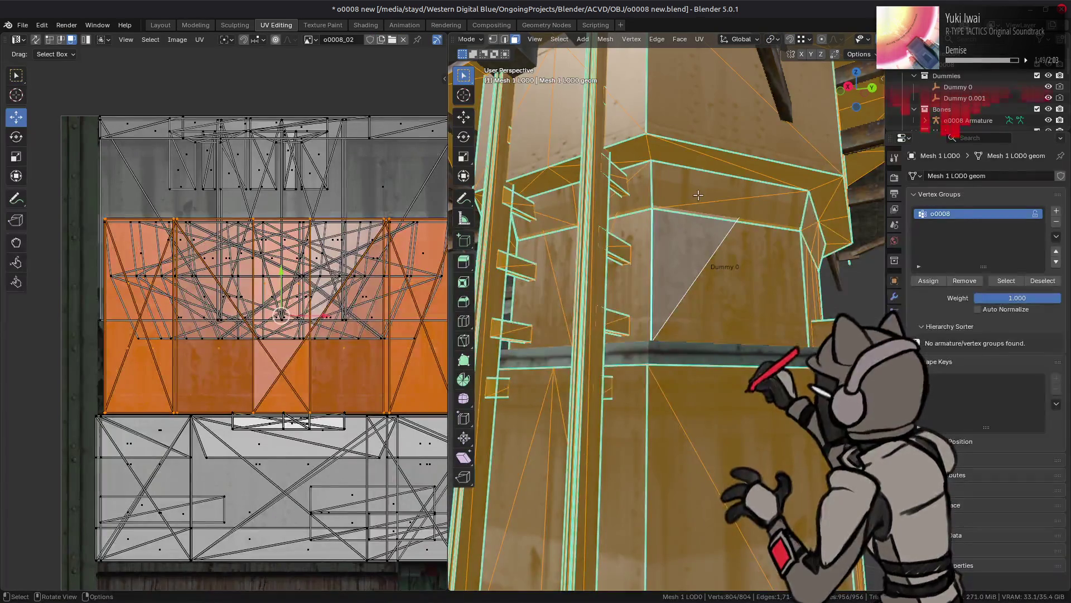
{"action": "left_click", "coordinate": [698, 195]}
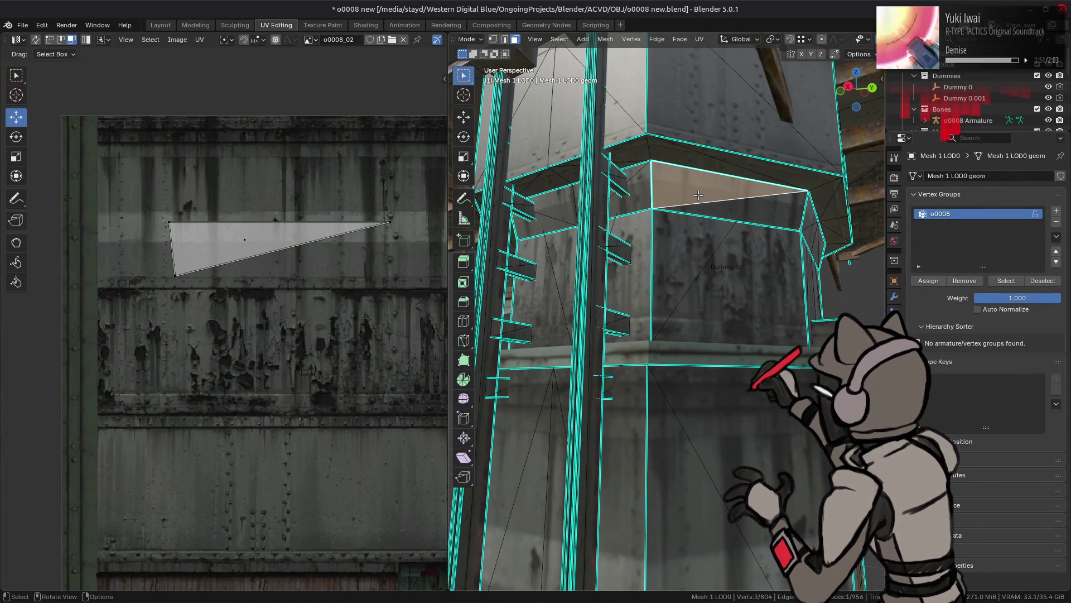
{"action": "key", "text": "ctrl+l"}
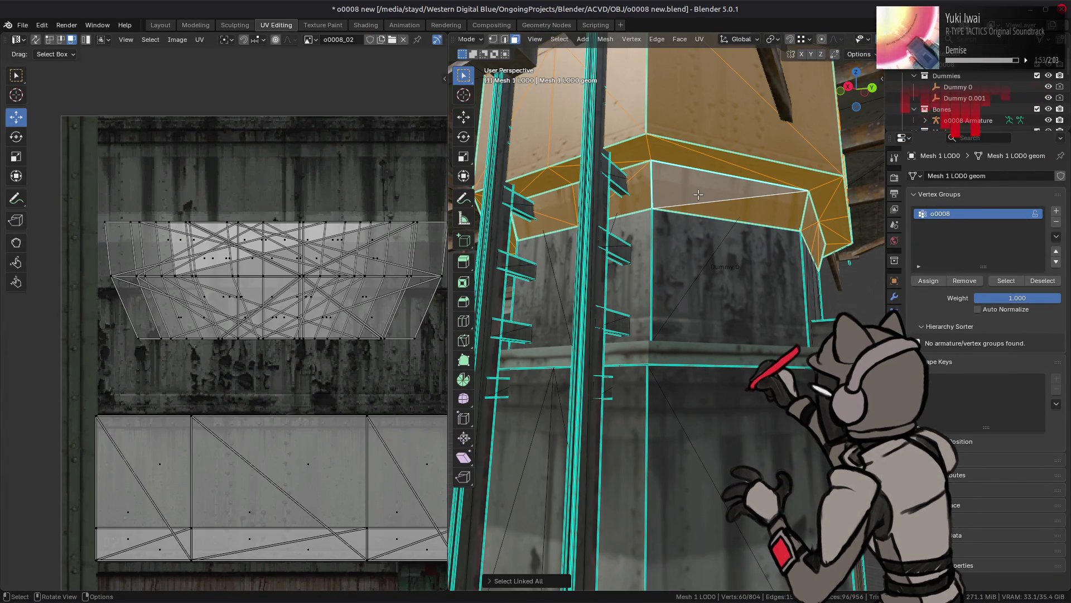
{"action": "left_click", "coordinate": [700, 239]}
{"action": "key", "text": "ctrl+l"}
{"action": "key", "text": "KP_Decimal"}
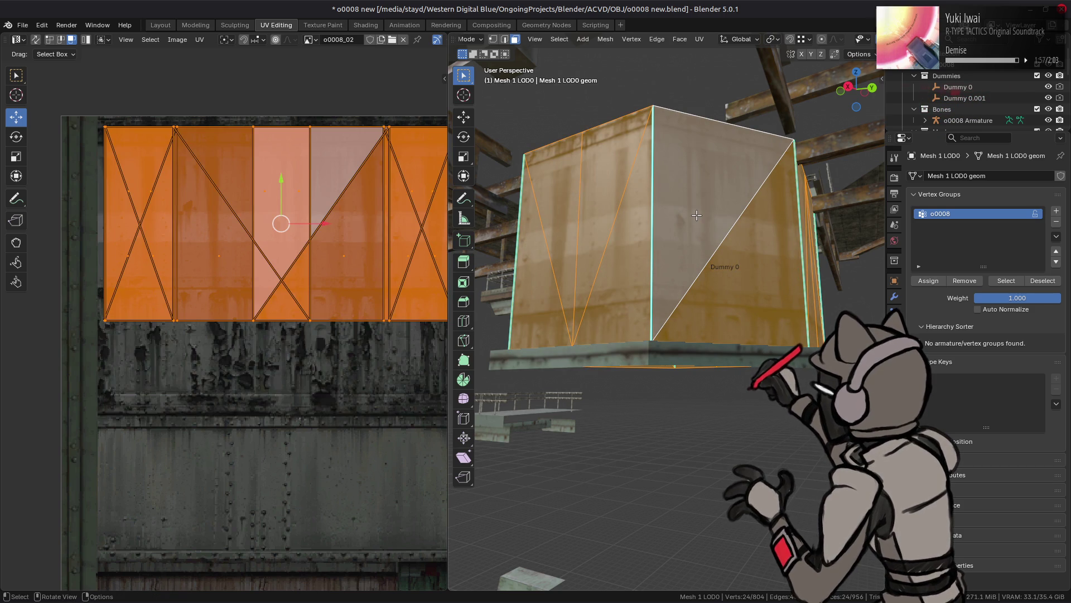
{"action": "key", "text": "alt+h"}
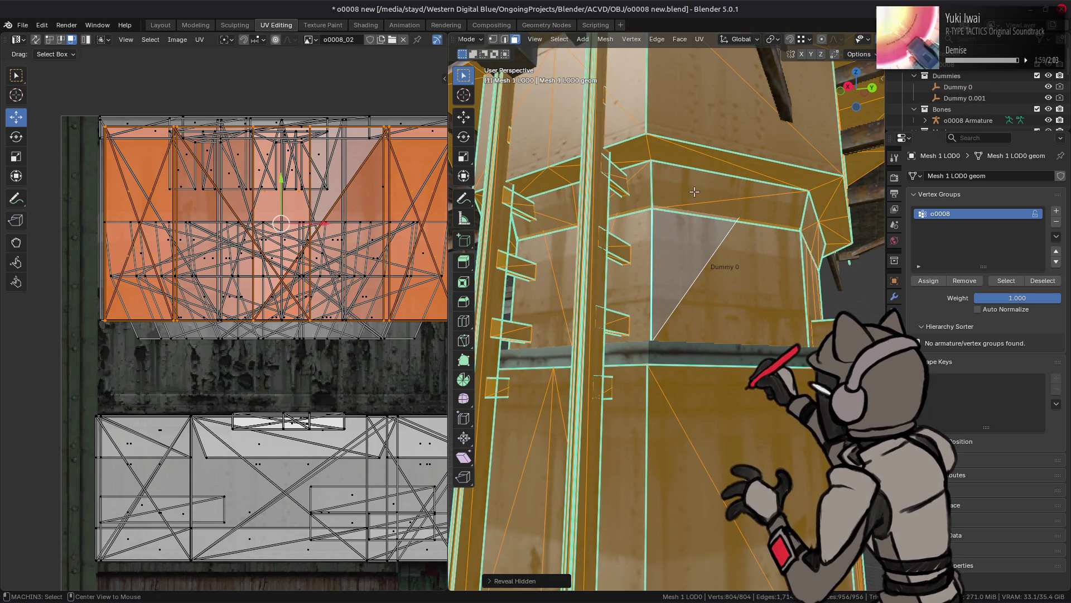
{"action": "key", "text": "alt+a"}
{"action": "key", "text": "ctrl+z"}
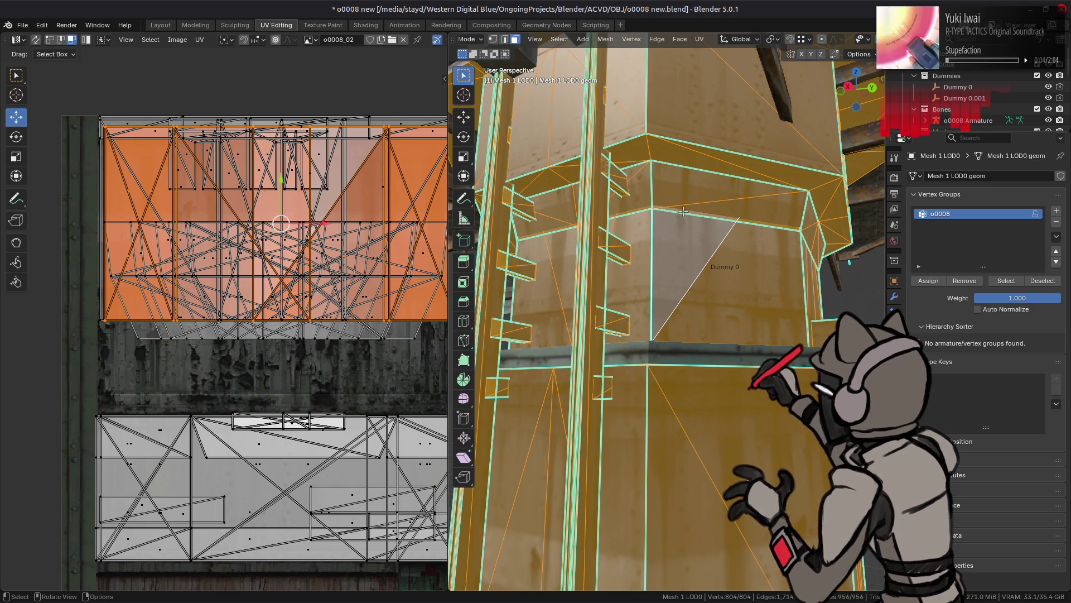
Hide the tower geometry to inspect the crate alone, then reveal all and return to Object Mode.
{"action": "key", "text": "super"}
{"action": "key", "text": "super"}
{"action": "key", "text": "alt+a"}
{"action": "key", "text": "a"}
{"action": "key", "text": "alt+a"}
{"action": "key", "text": "l"}
{"action": "key", "text": "h"}
{"action": "key", "text": "a"}
{"action": "key", "text": "a"}
{"action": "key", "text": "KP_Decimal"}
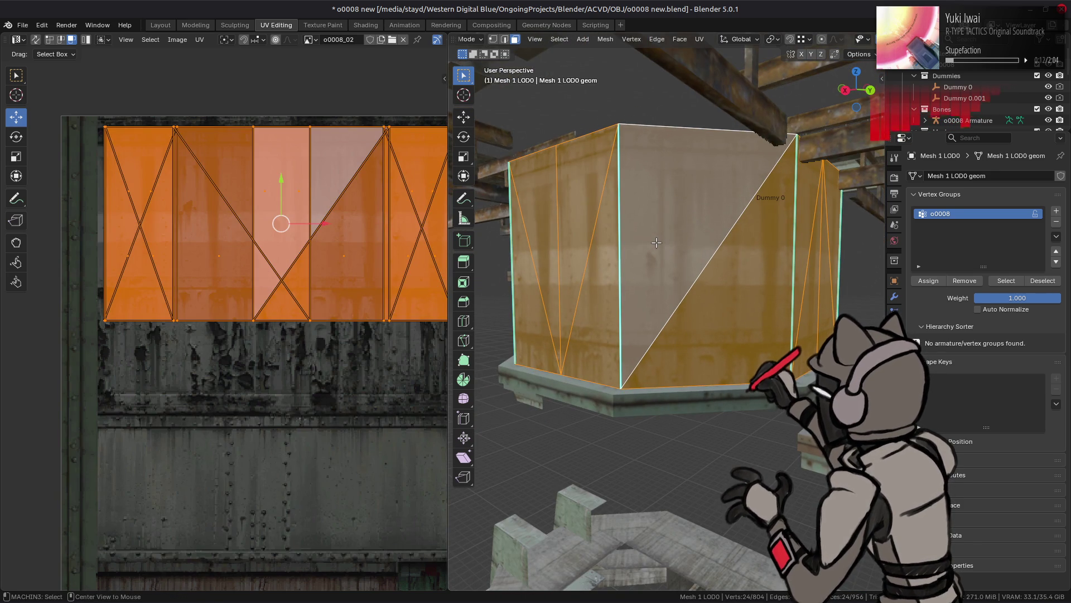
{"action": "key", "text": "alt+h"}
{"action": "key", "text": "Tab"}
{"action": "key", "text": "KP_Decimal"}
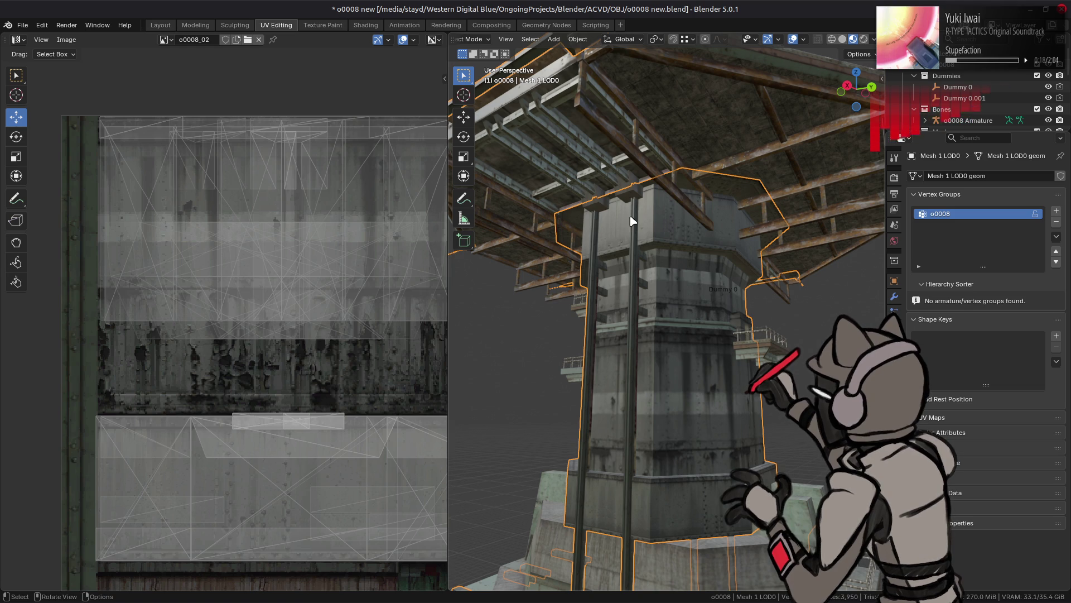
In the Layout workspace, frame and orbit the tower, deselect it, and save o0008 new.blend.
{"action": "left_click", "coordinate": [161, 25]}
{"action": "key", "text": "KP_Decimal"}
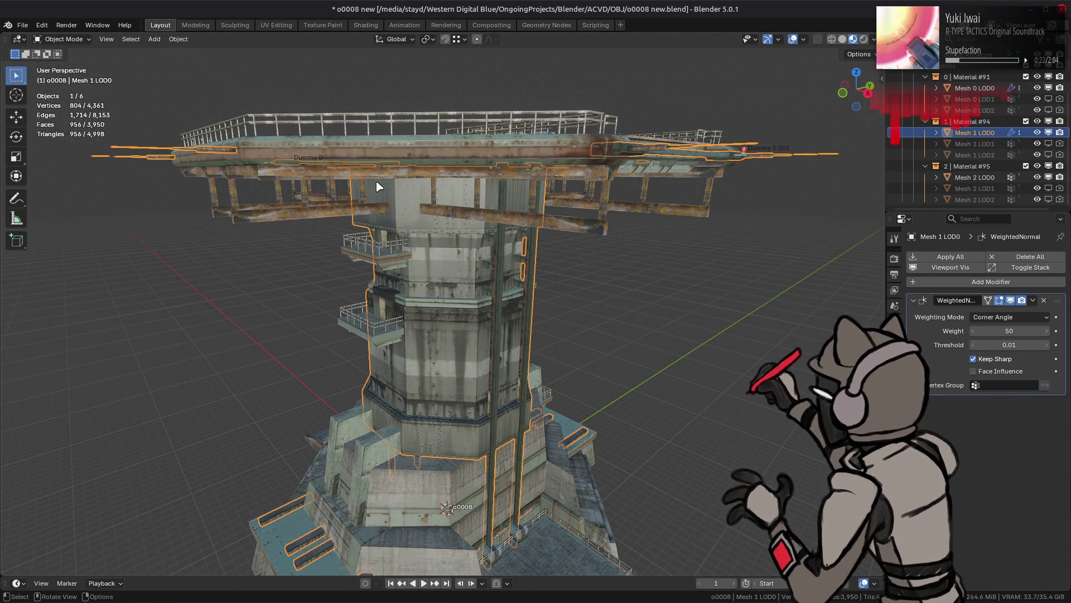
{"action": "scroll", "coordinate": [379, 190], "scroll_direction": "down", "scroll_amount": 3}
{"action": "mouse_move", "coordinate": [373, 193]}
{"action": "middle_mouse_down"}
{"action": "mouse_move", "coordinate": [430, 232]}
{"action": "mouse_move", "coordinate": [440, 158]}
{"action": "middle_mouse_up"}
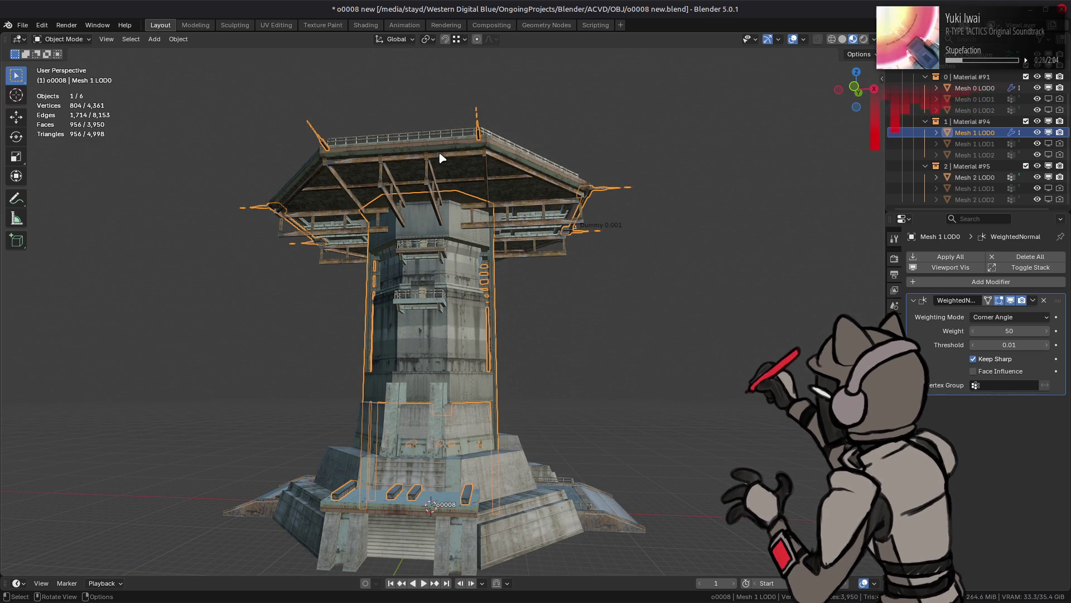
{"action": "mouse_move", "coordinate": [441, 159]}
{"action": "middle_mouse_down"}
{"action": "mouse_move", "coordinate": [462, 215]}
{"action": "mouse_move", "coordinate": [469, 211]}
{"action": "middle_mouse_up"}
{"action": "key", "text": "alt+a"}
{"action": "key", "text": "ctrl+s"}
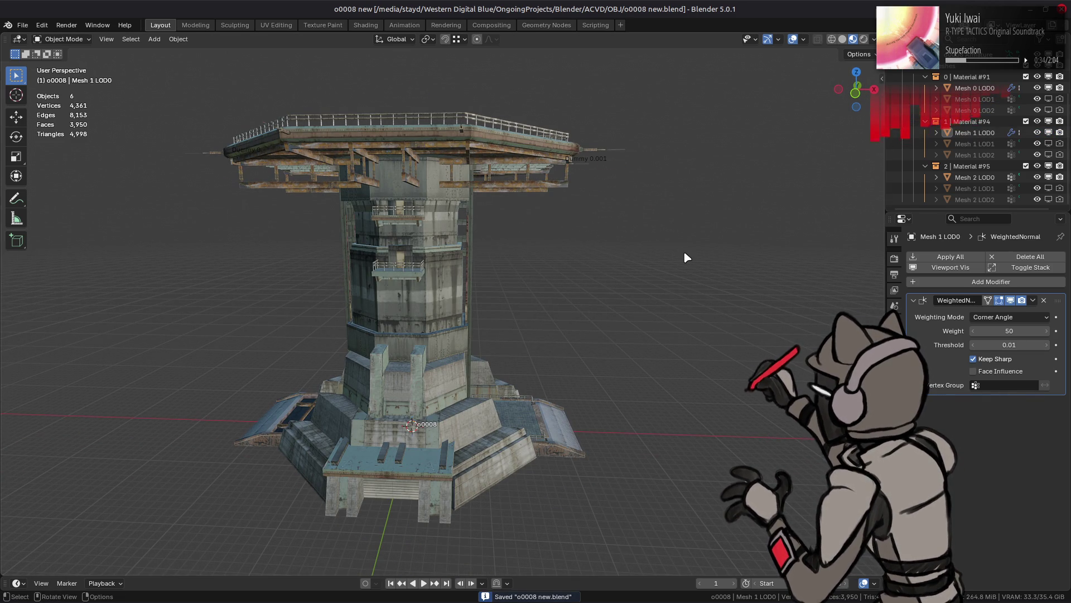
{"action": "key", "text": "shift+a"}
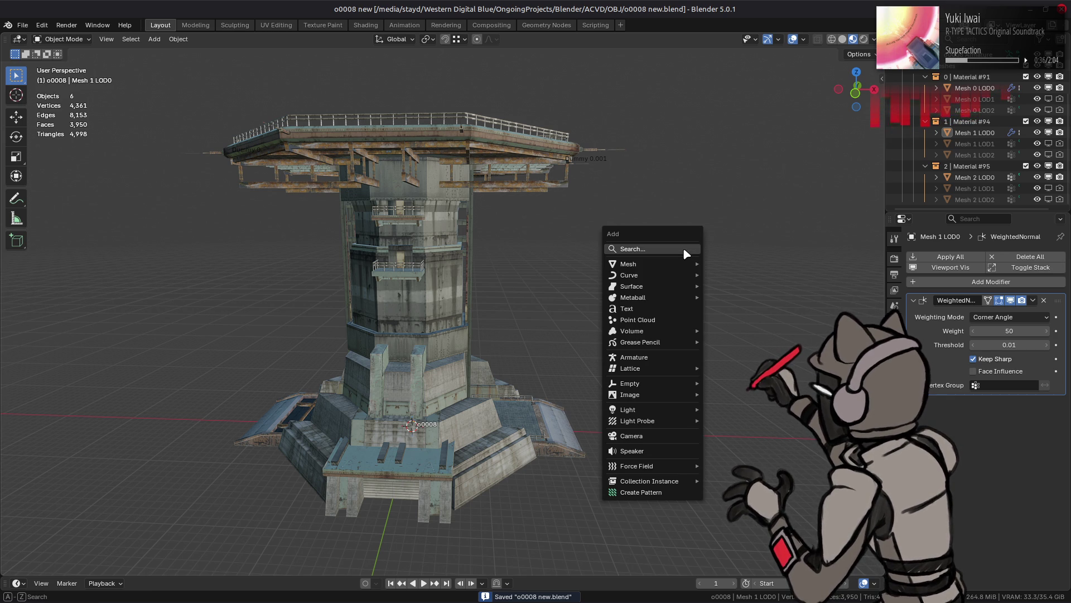
Add a cylinder and set its vertex count to 8.
{"action": "mouse_move", "coordinate": [681, 266]}
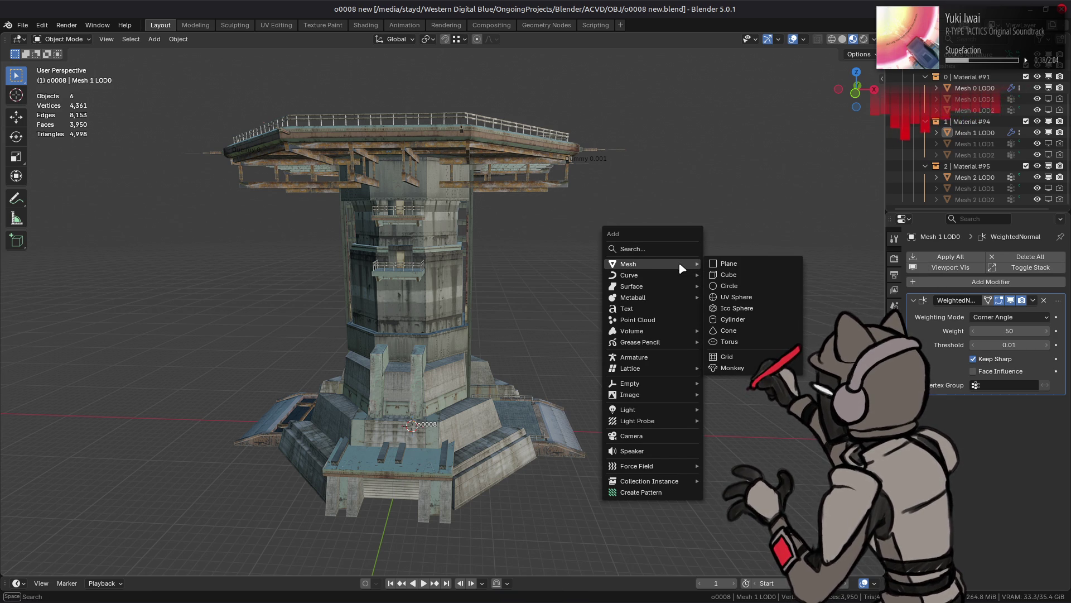
{"action": "left_click", "coordinate": [754, 323]}
{"action": "left_click", "coordinate": [157, 432]}
{"action": "type", "text": "5"}
{"action": "key", "text": "Return"}
{"action": "left_click", "coordinate": [183, 432]}
{"action": "left_click", "coordinate": [182, 432]}
{"action": "left_click", "coordinate": [183, 432]}
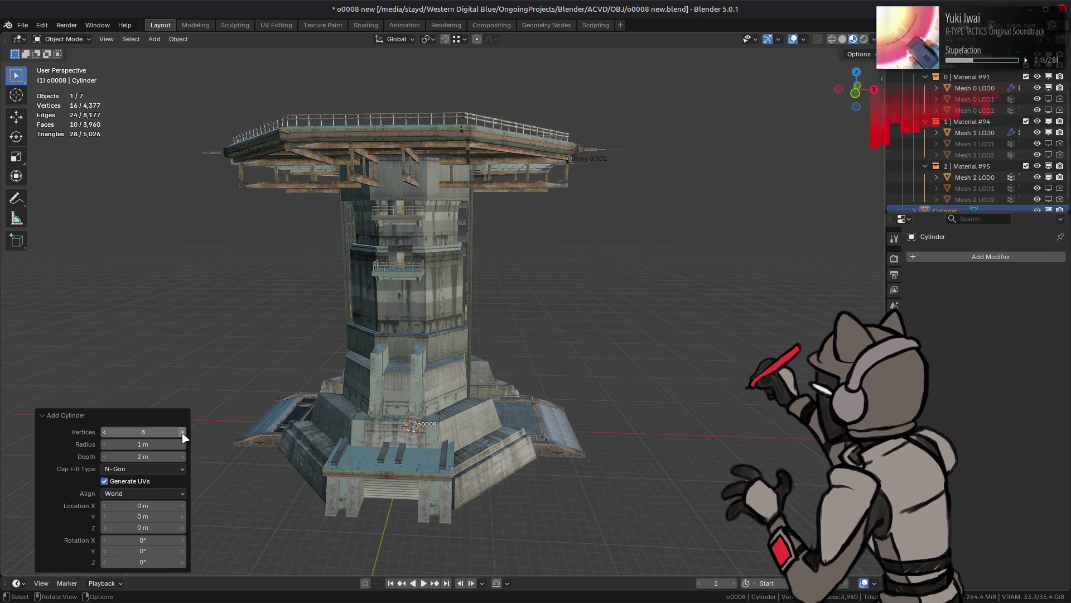
Set the cylinder's depth to 35 m.
{"action": "mouse_move", "coordinate": [144, 456]}
{"action": "left_mouse_down"}
{"action": "mouse_move", "coordinate": [143, 445]}
{"action": "mouse_move", "coordinate": [189, 444]}
{"action": "left_mouse_up"}
{"action": "middle_click_drag", "start_coordinate": [413, 357], "coordinate": [441, 385]}
{"action": "left_click_drag", "start_coordinate": [143, 456], "coordinate": [195, 456]}
{"action": "scroll", "coordinate": [291, 447], "scroll_direction": "down", "scroll_amount": 4}
{"action": "mouse_move", "coordinate": [292, 447]}
{"action": "middle_mouse_down"}
{"action": "mouse_move", "coordinate": [294, 428]}
{"action": "mouse_move", "coordinate": [259, 421]}
{"action": "mouse_move", "coordinate": [435, 398]}
{"action": "middle_mouse_up"}
{"action": "mouse_move", "coordinate": [167, 455]}
{"action": "left_mouse_down"}
{"action": "mouse_move", "coordinate": [184, 456]}
{"action": "mouse_move", "coordinate": [147, 457]}
{"action": "left_mouse_up"}
{"action": "left_click", "coordinate": [146, 457]}
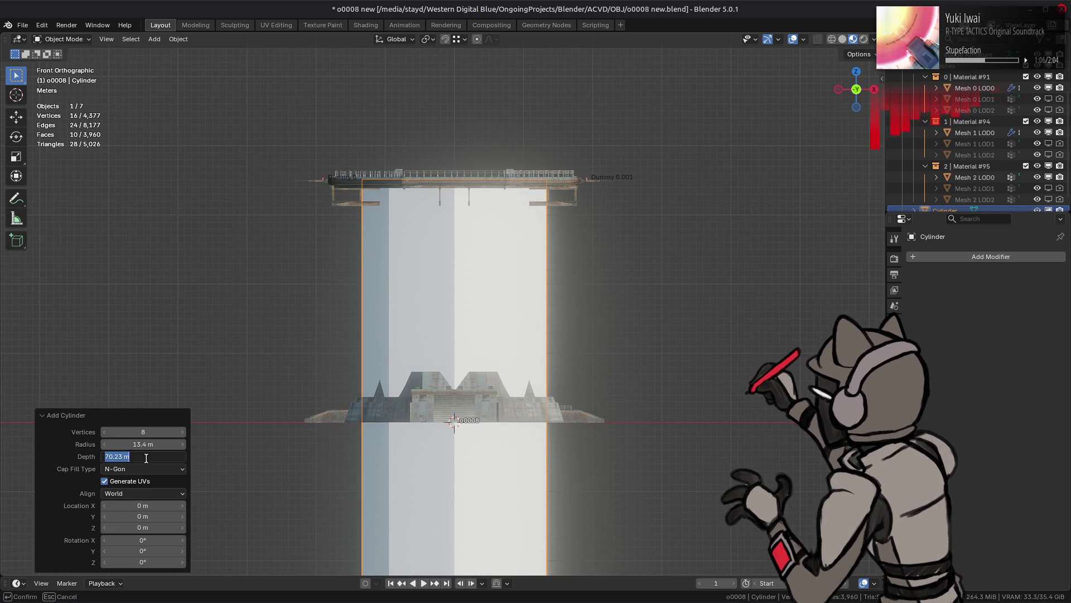
{"action": "key", "text": "Return"}
Place the cylinder's centre at Z 17.5 m by entering 35/2.
{"action": "left_click", "coordinate": [142, 528]}
{"action": "type", "text": "35"}
{"action": "key", "text": "Return"}
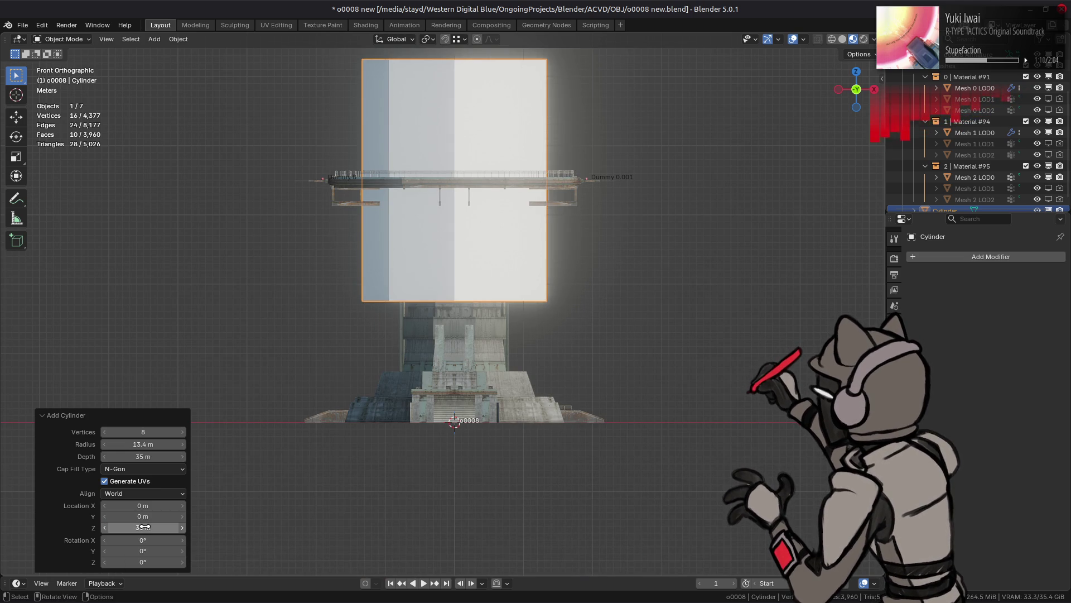
{"action": "left_click", "coordinate": [144, 527]}
{"action": "type", "text": "/2"}
{"action": "key", "text": "Return"}
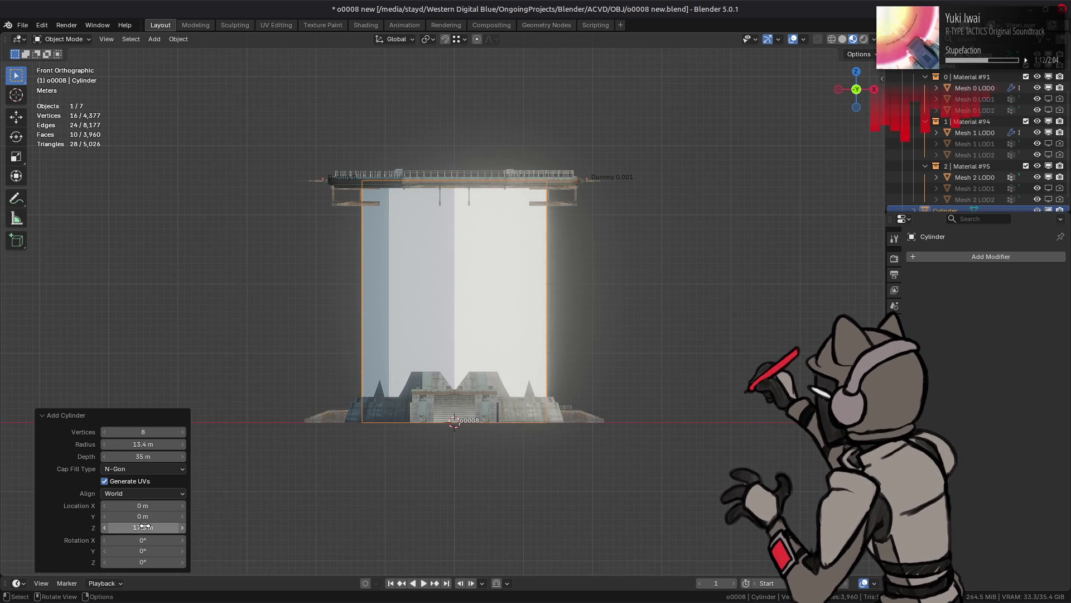
Set the cylinder's radius to 7.5 m so it fits inside the shaft.
{"action": "middle_click_drag", "start_coordinate": [393, 388], "coordinate": [405, 441]}
{"action": "middle_click_drag", "start_coordinate": [305, 432], "coordinate": [162, 466]}
{"action": "mouse_move", "coordinate": [159, 444]}
{"action": "left_mouse_down"}
{"action": "mouse_move", "coordinate": [123, 444]}
{"action": "mouse_move", "coordinate": [142, 445]}
{"action": "left_mouse_up"}
{"action": "left_click", "coordinate": [169, 446]}
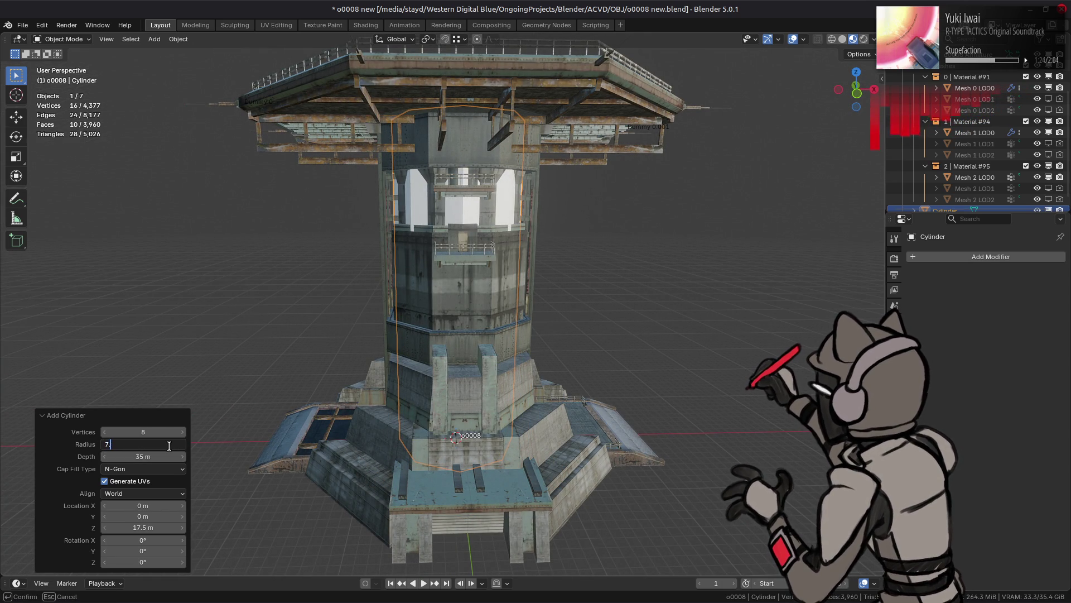
{"action": "type", "text": ".5"}
{"action": "key", "text": "Return"}
{"action": "middle_click_drag", "start_coordinate": [409, 250], "coordinate": [410, 259]}
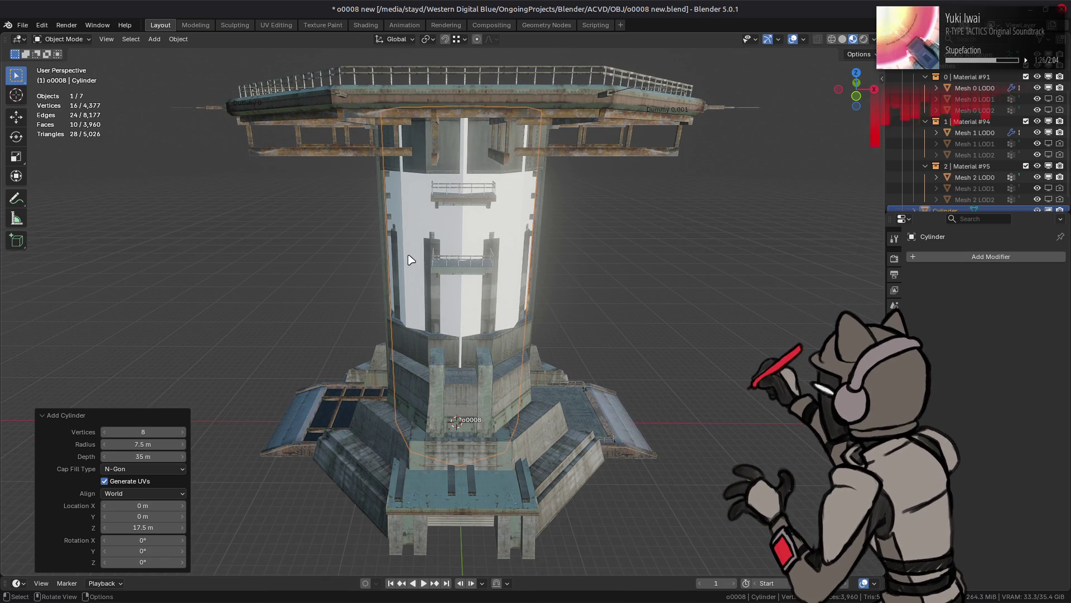
In Edit Mode, rotate the cylinder mesh 22.5° around the Z axis.
{"action": "key", "text": "r"}
{"action": "key", "text": "z"}
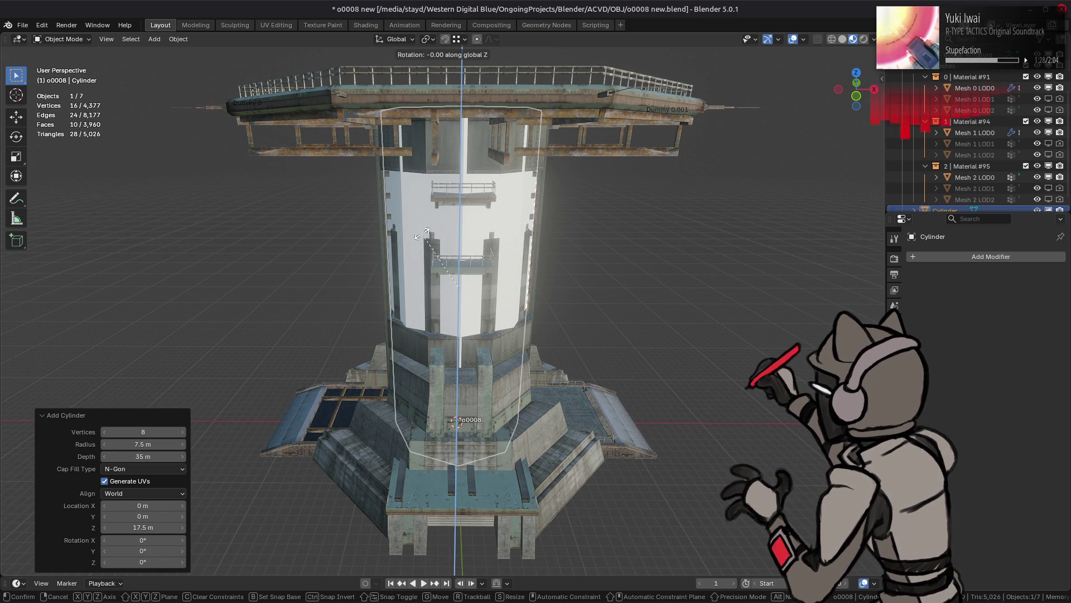
{"action": "key", "text": "Escape"}
{"action": "key", "text": "Tab"}
{"action": "type", "text": "rz"}
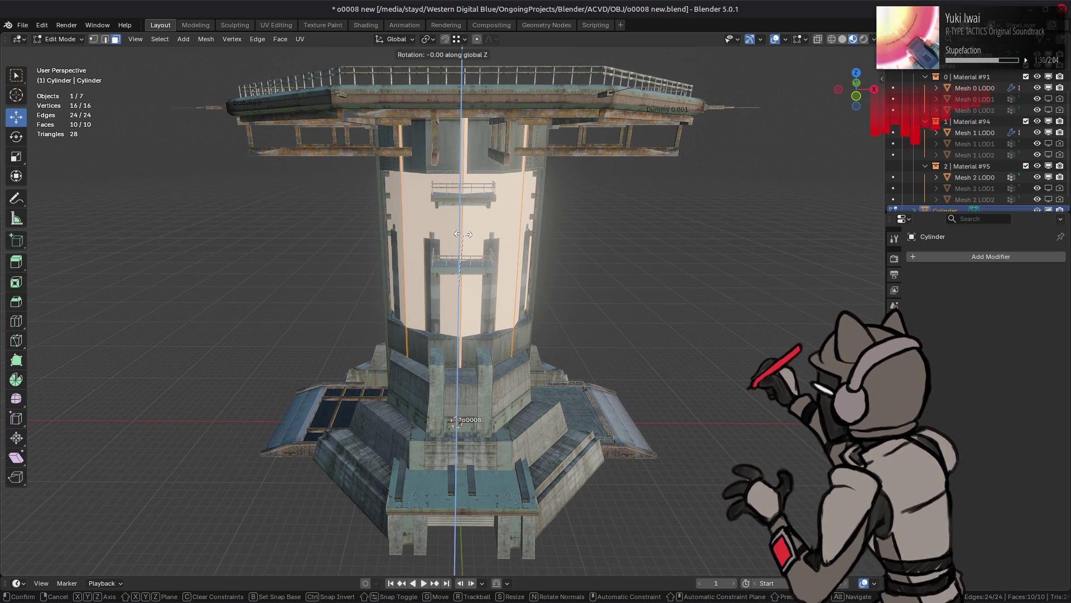
{"action": "type", "text": "22.5"}
{"action": "key", "text": "Return"}
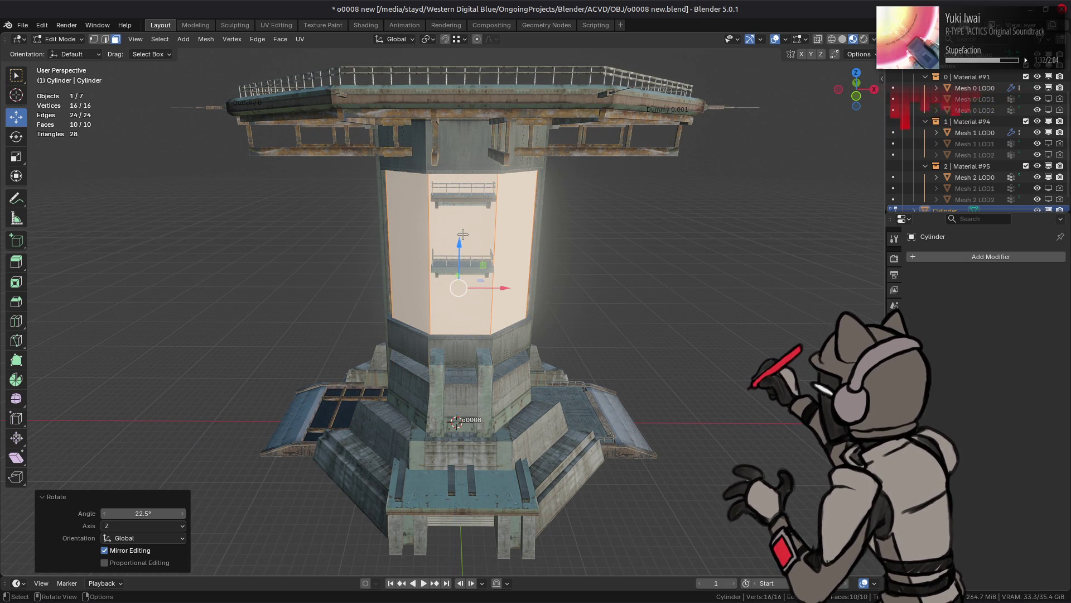
Turn on X-ray and scale the selected cap face by 1.05.
{"action": "middle_click_drag", "start_coordinate": [461, 234], "coordinate": [459, 247]}
{"action": "key", "text": "alt+z"}
{"action": "left_click", "coordinate": [457, 121]}
{"action": "middle_click_drag", "start_coordinate": [457, 121], "coordinate": [474, 394]}
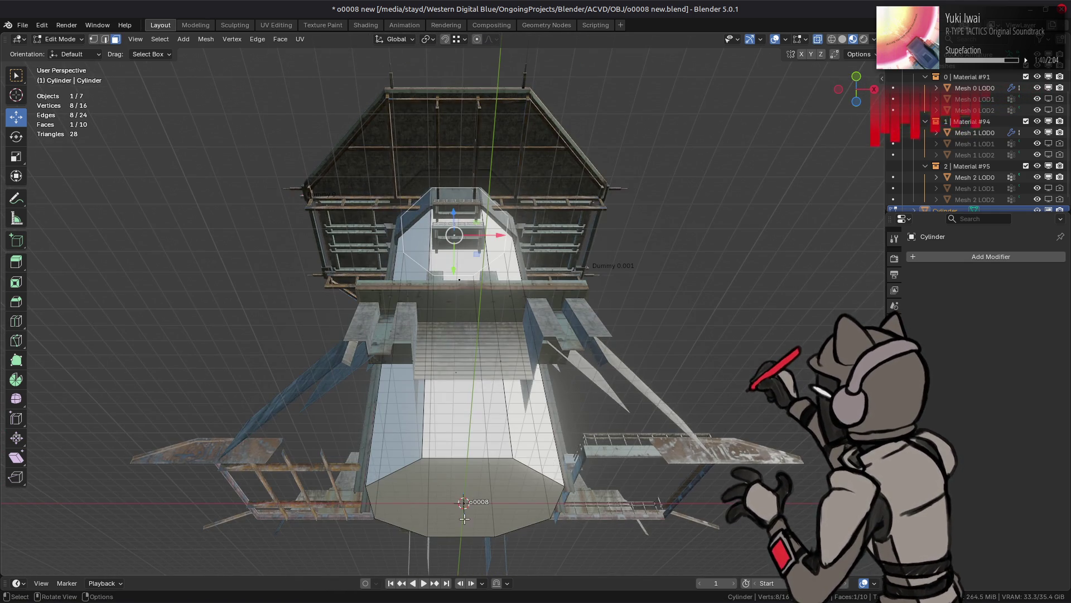
{"action": "key", "text": "KP_1"}
{"action": "key", "text": "s"}
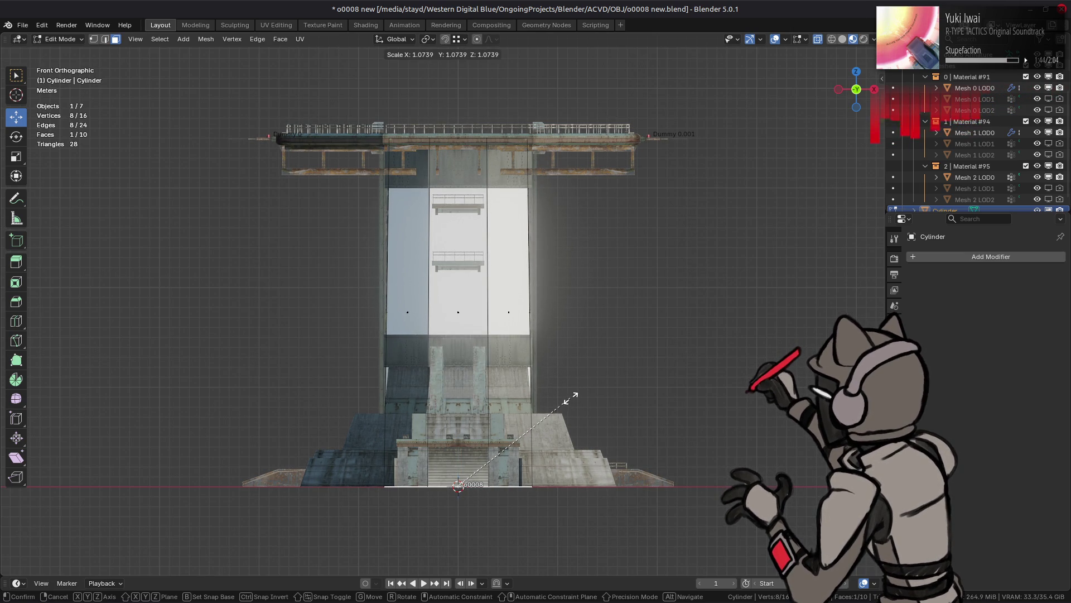
{"action": "left_click", "coordinate": [566, 393]}
{"action": "type", "text": "s"}
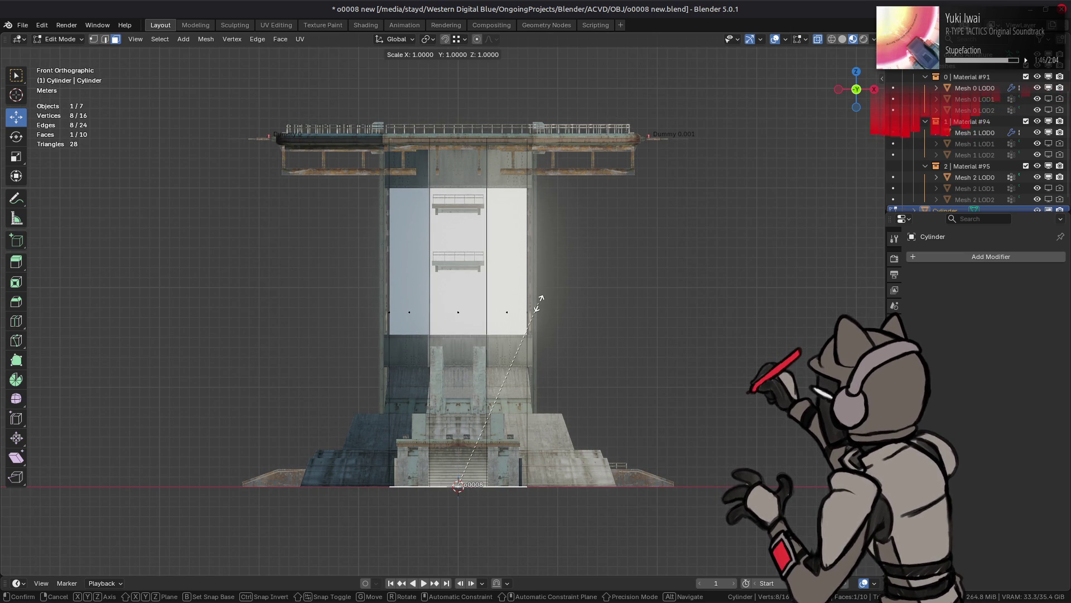
{"action": "type", "text": "05"}
{"action": "key", "text": "Return"}
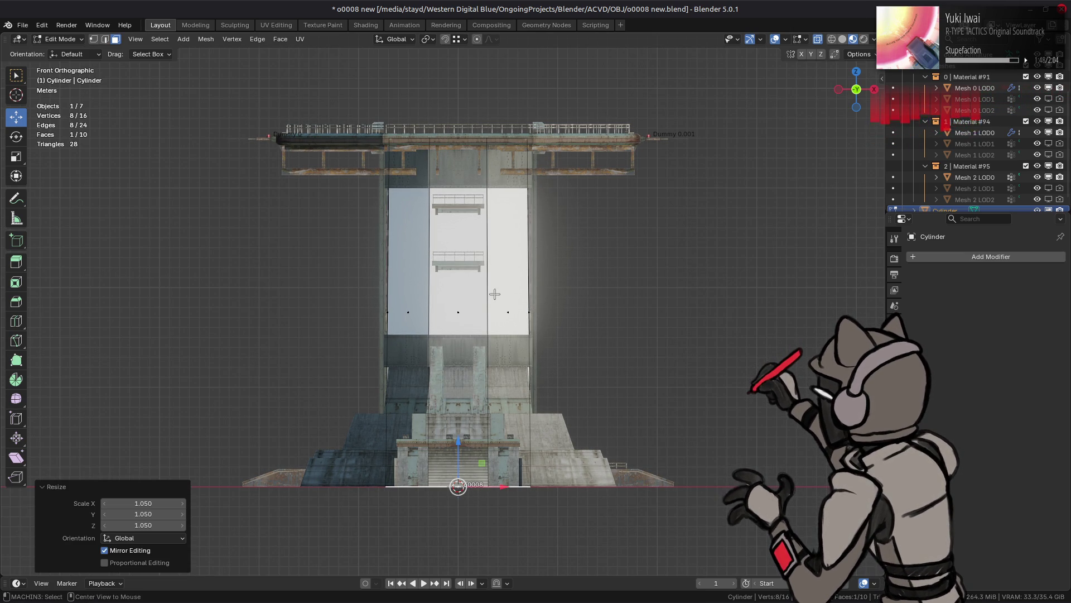
Scale the top cap face to 0.8 and clear the selection.
{"action": "left_click_drag", "start_coordinate": [523, 177], "coordinate": [587, 194]}
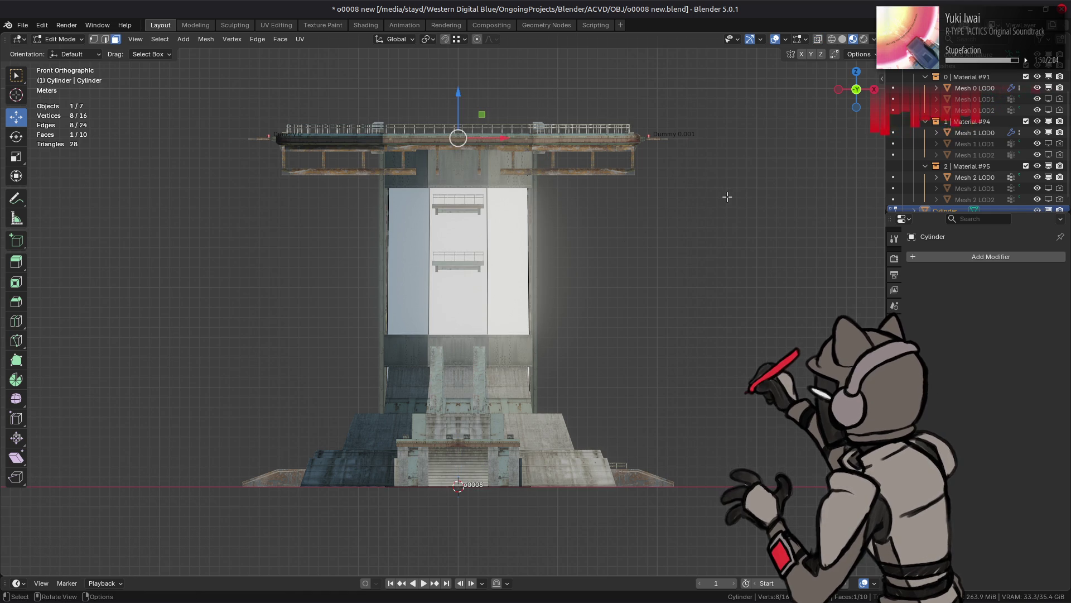
{"action": "key", "text": "s"}
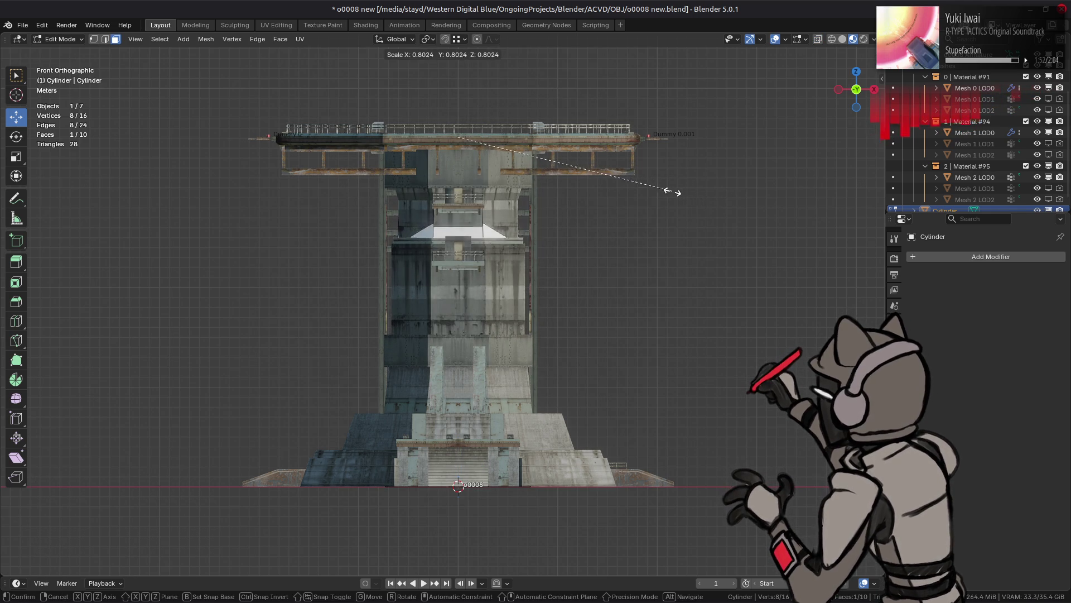
{"action": "type", "text": ".75"}
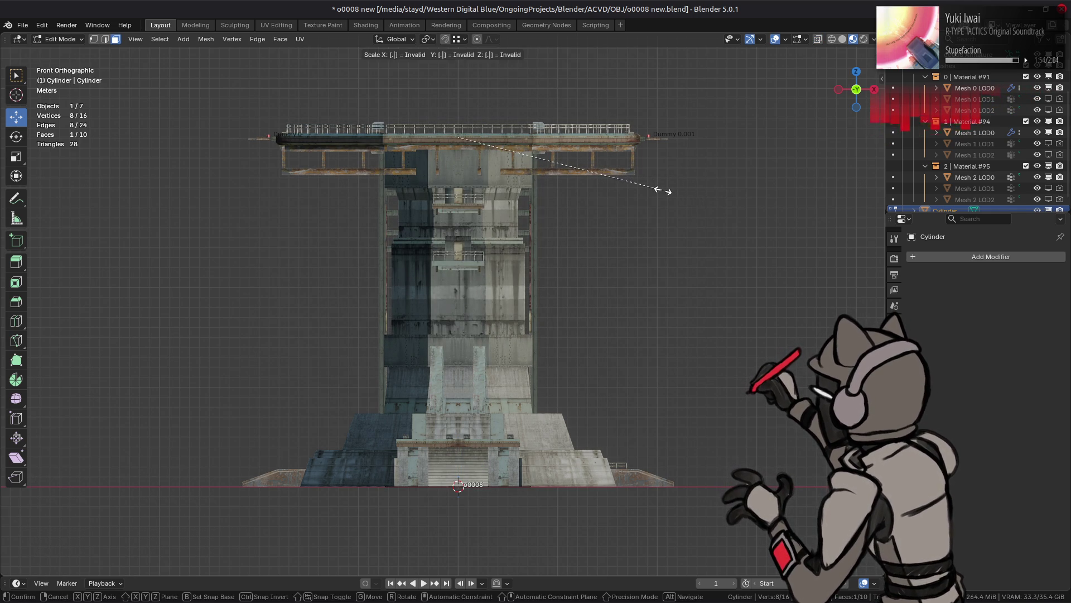
{"action": "key", "text": "Return"}
{"action": "key", "text": "ctrl+z"}
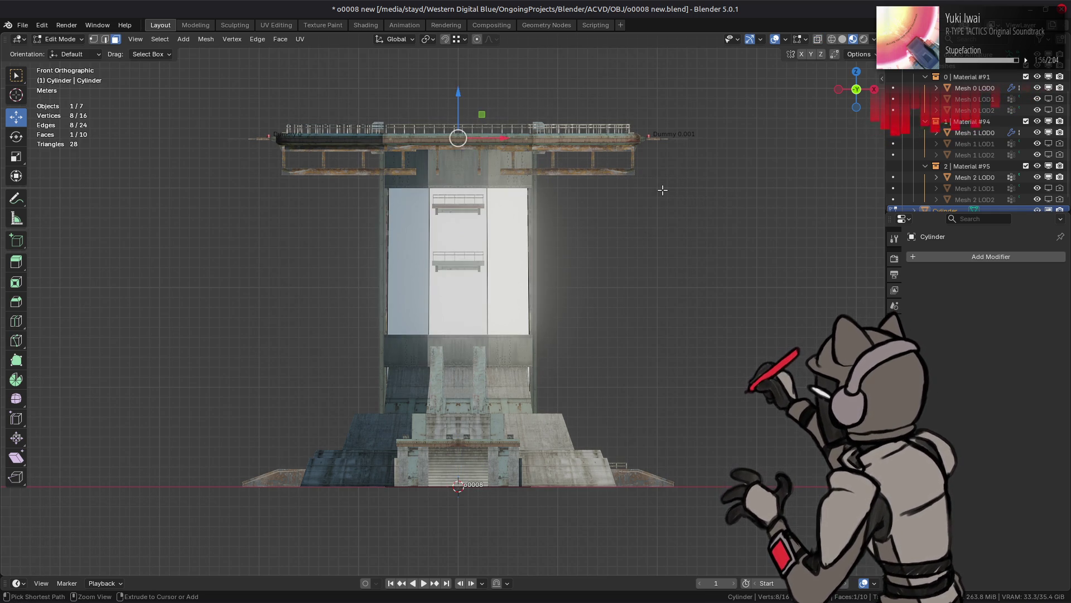
{"action": "left_click_drag", "start_coordinate": [338, 81], "coordinate": [590, 184]}
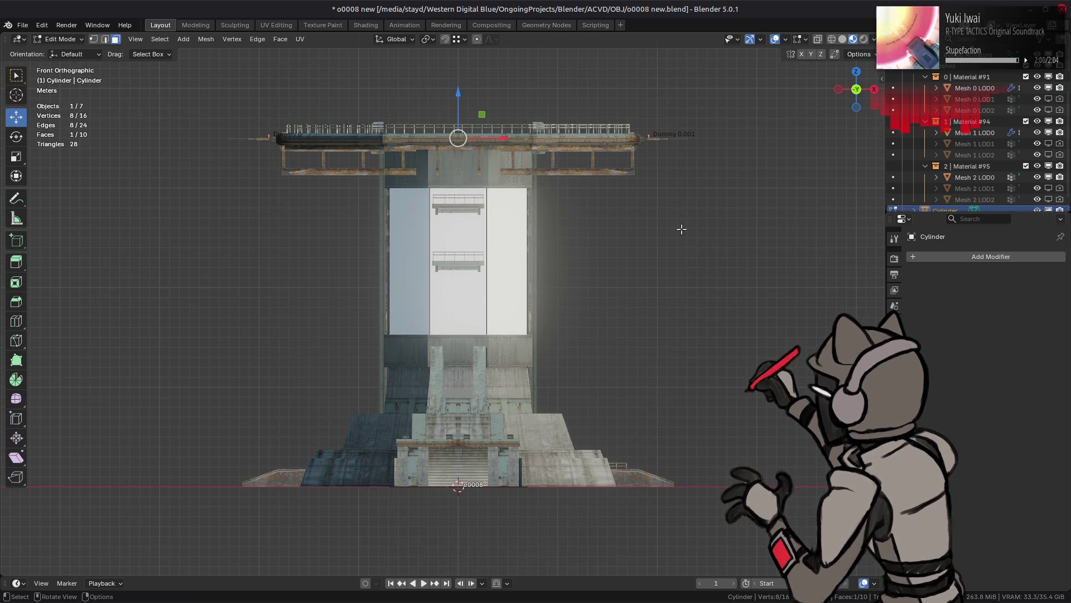
{"action": "key", "text": "s"}
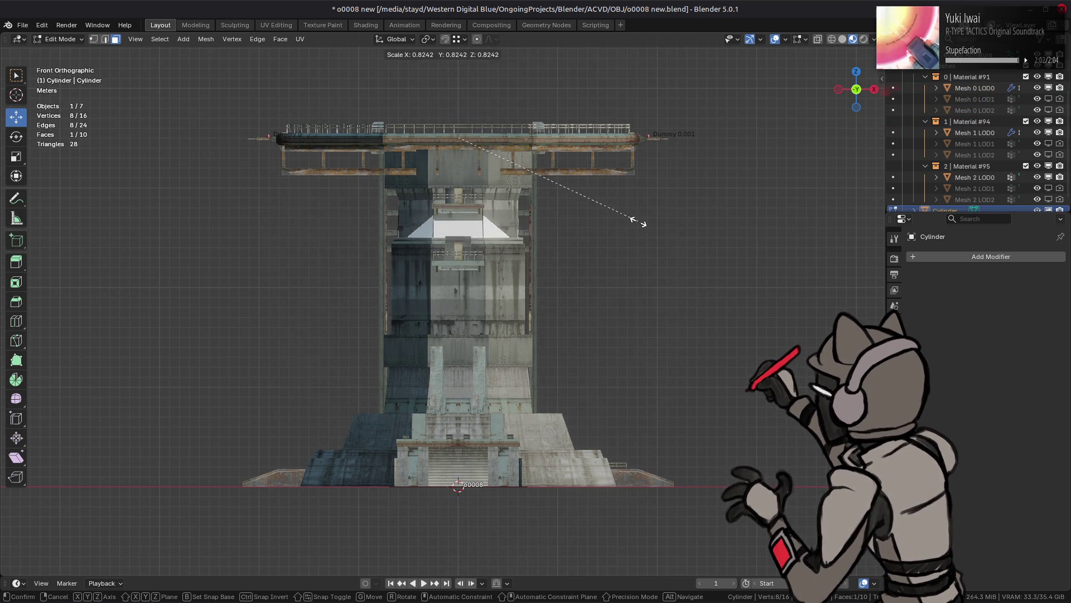
{"action": "type", "text": "0.8"}
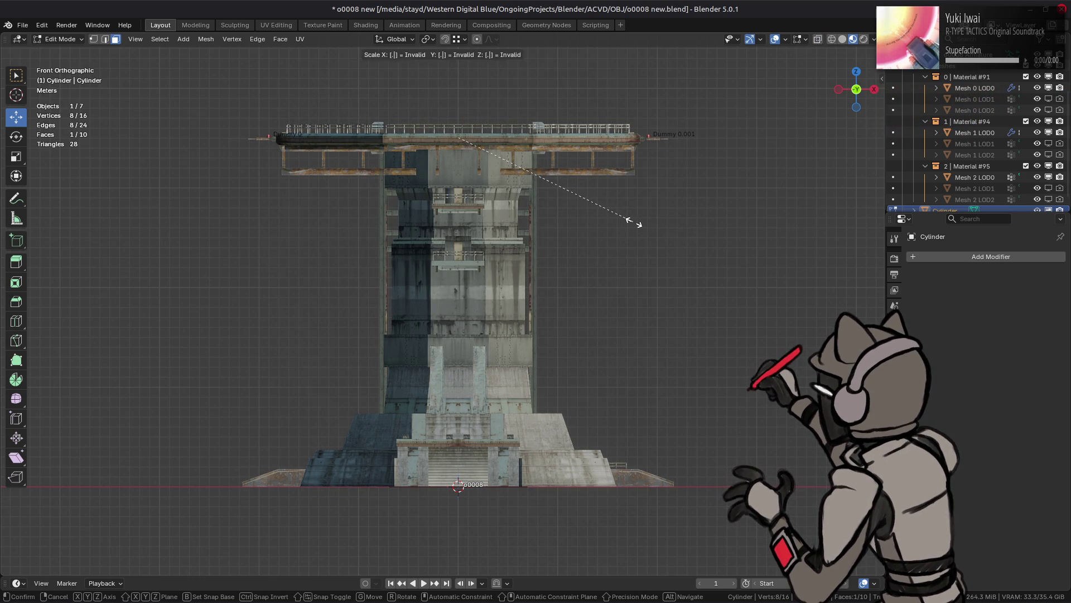
{"action": "key", "text": "Return"}
{"action": "left_click", "coordinate": [633, 222]}
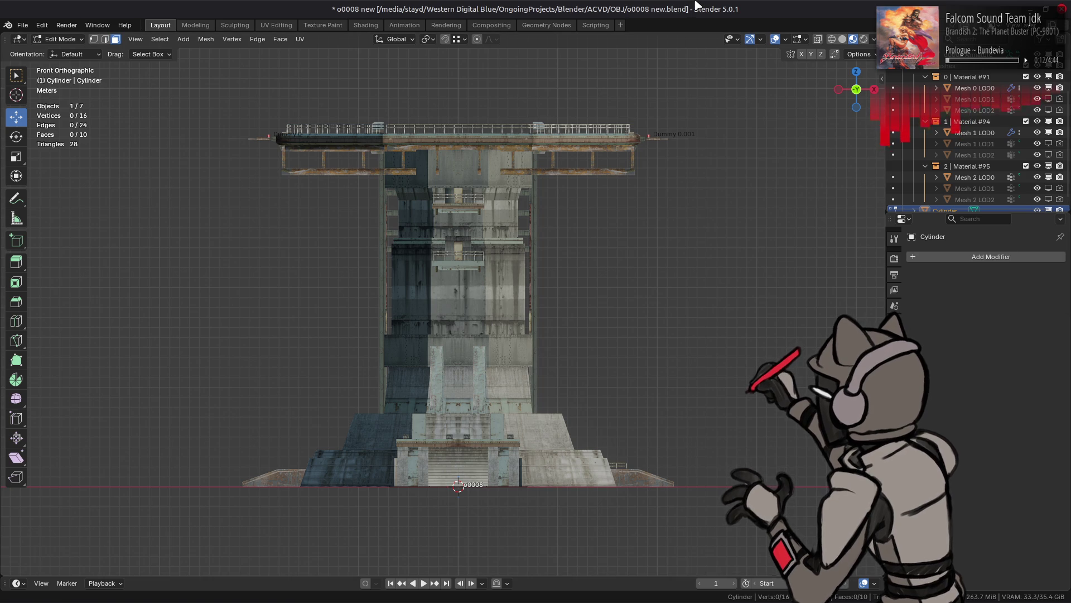
{"action": "middle_click_drag", "start_coordinate": [735, 207], "coordinate": [682, 252]}
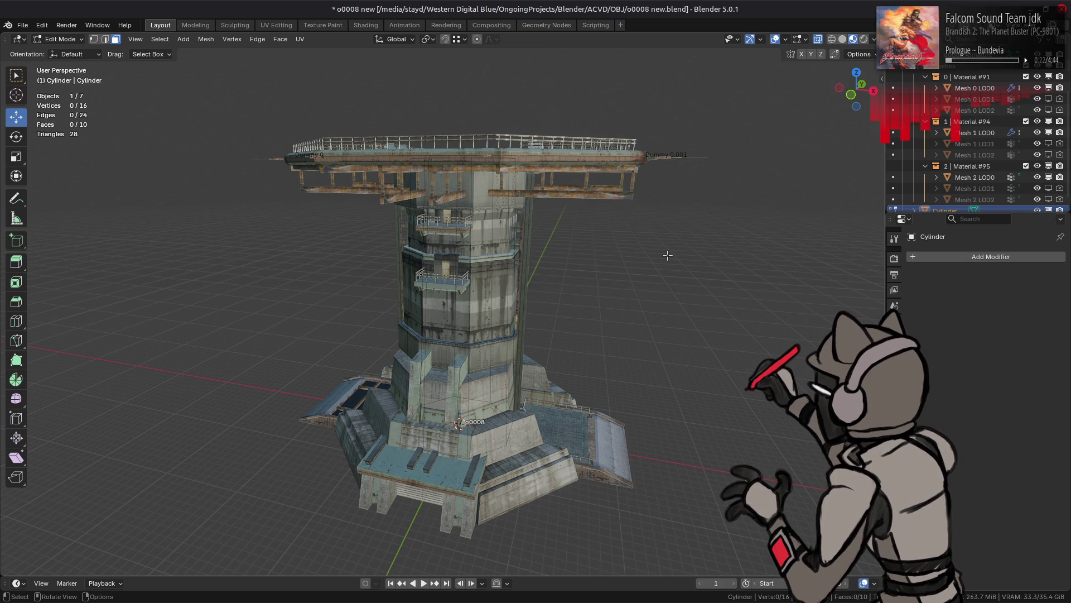
Delete the cylinder's top and bottom cap faces.
{"action": "middle_click_drag", "start_coordinate": [463, 214], "coordinate": [470, 179]}
{"action": "left_click", "coordinate": [459, 452]}
{"action": "key", "text": "KP_1"}
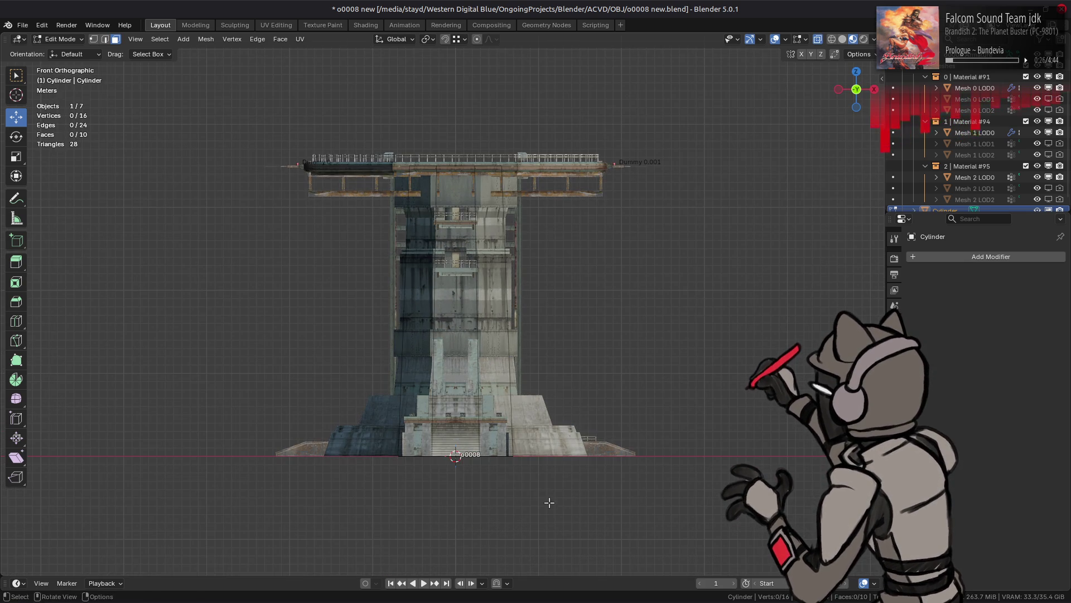
{"action": "mouse_move", "coordinate": [321, 85]}
{"action": "left_mouse_down", "text": "shift"}
{"action": "mouse_move", "coordinate": [549, 234]}
{"action": "mouse_move", "coordinate": [561, 212]}
{"action": "left_mouse_up", "text": "shift"}
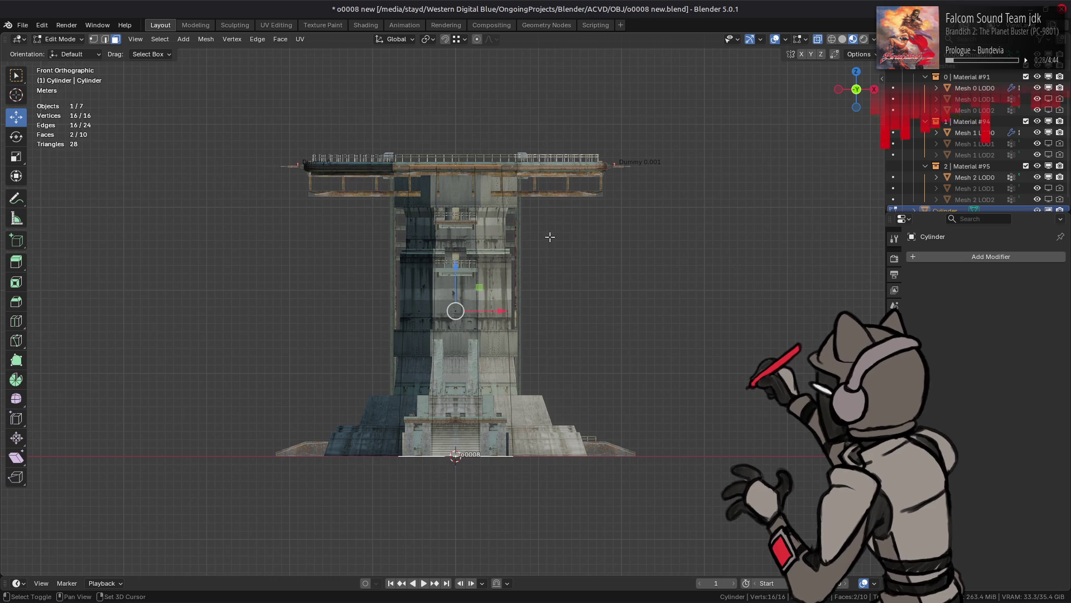
{"action": "right_click", "coordinate": [537, 258]}
{"action": "left_click", "coordinate": [519, 494]}
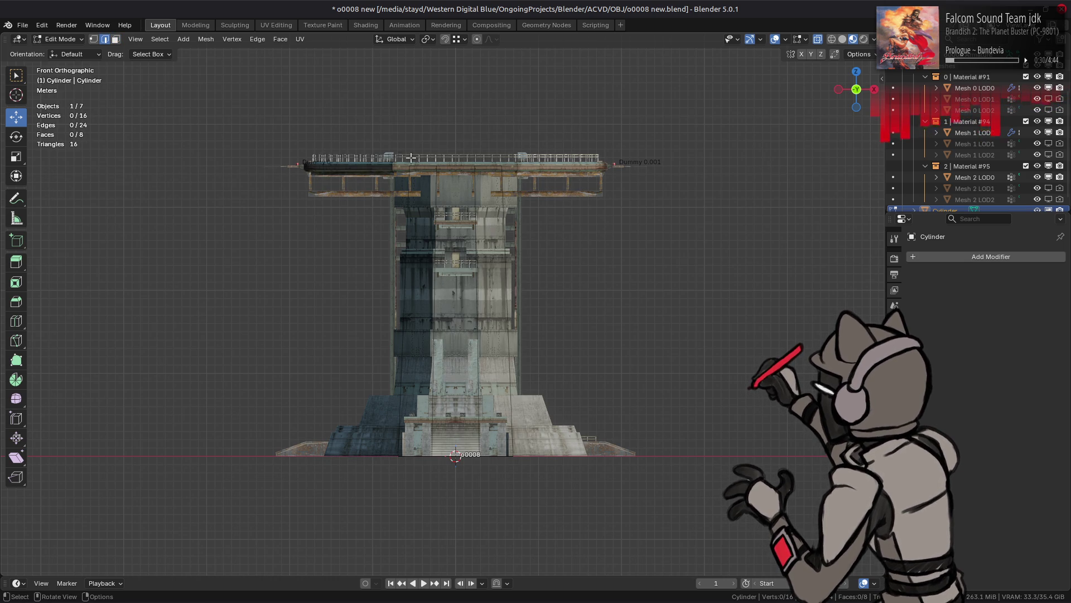
Extrude the open top rim and scale it outward 3.25, then return to Object Mode.
{"action": "left_click_drag", "start_coordinate": [351, 134], "coordinate": [524, 183]}
{"action": "mouse_move", "coordinate": [565, 290]}
{"action": "middle_mouse_down"}
{"action": "mouse_move", "coordinate": [567, 221]}
{"action": "mouse_move", "coordinate": [578, 210]}
{"action": "middle_mouse_up"}
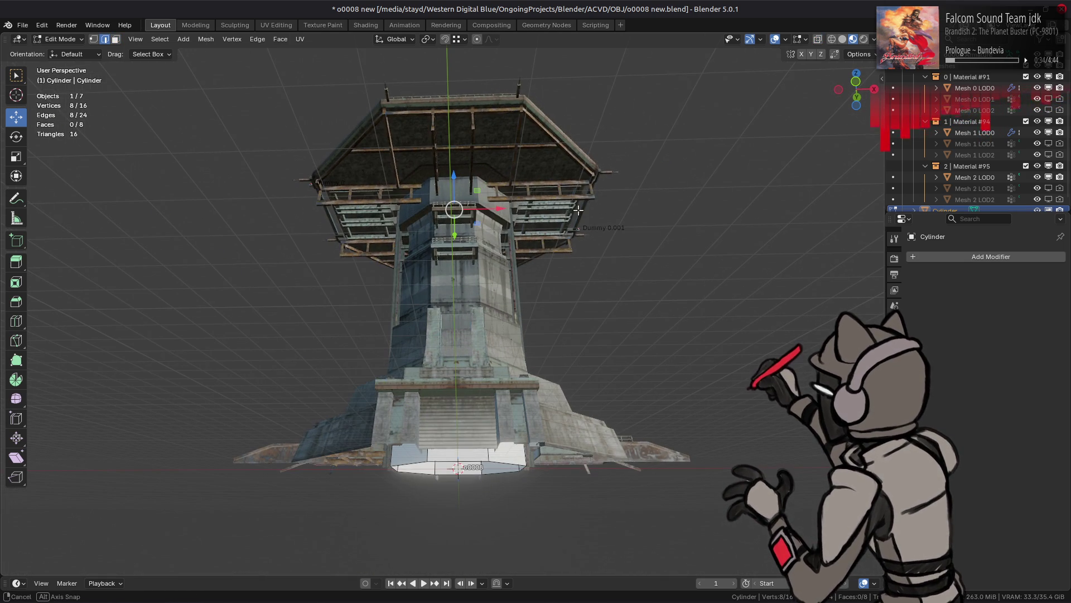
{"action": "key", "text": "e"}
{"action": "left_click", "coordinate": [527, 168]}
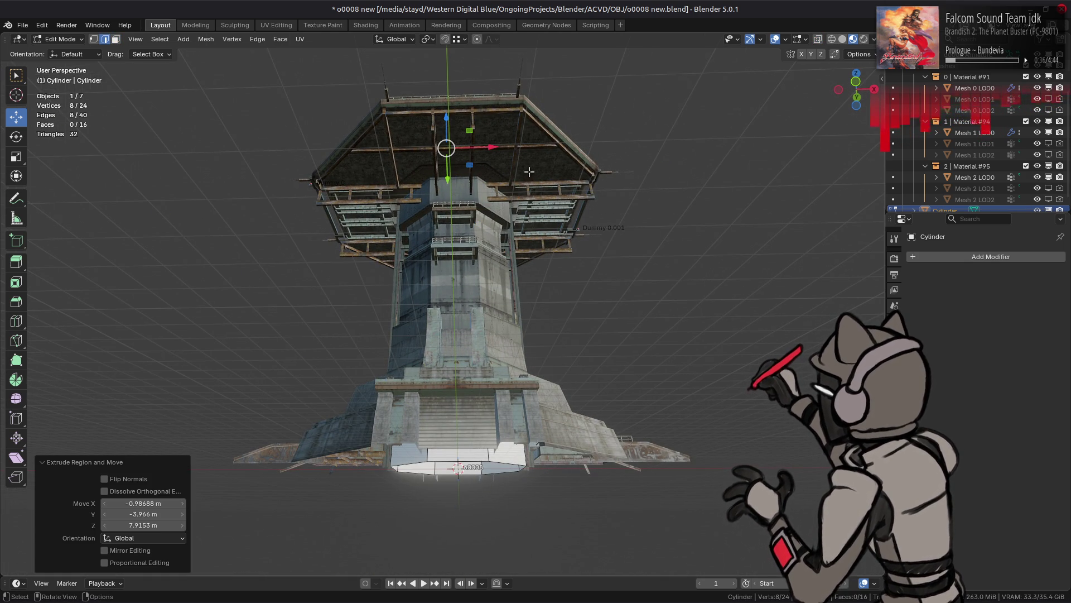
{"action": "key", "text": "g"}
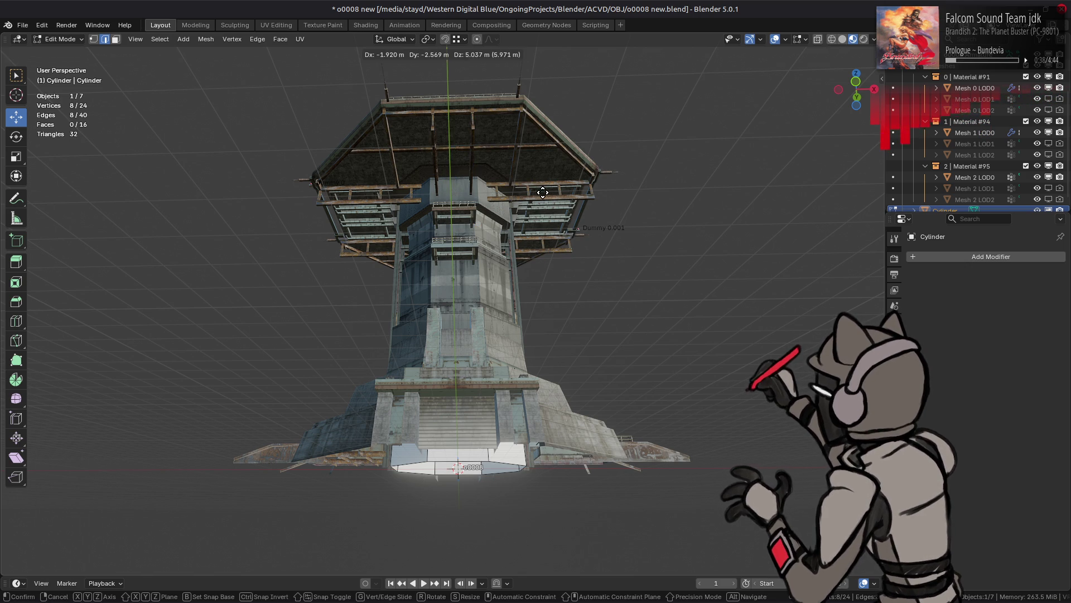
{"action": "key", "text": "Escape"}
{"action": "key", "text": "s"}
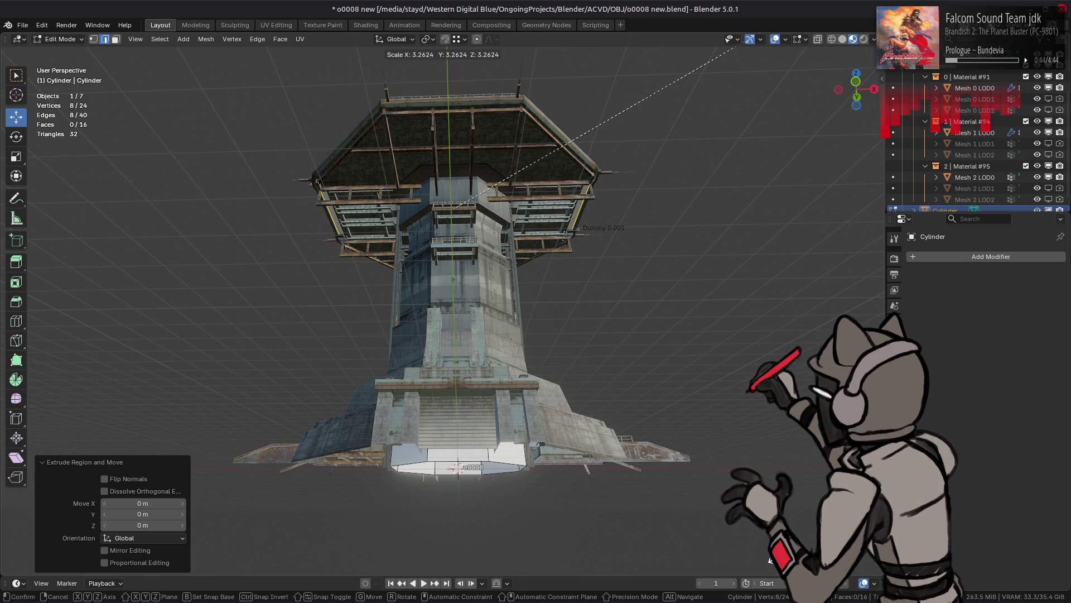
{"action": "type", "text": "3.25"}
{"action": "key", "text": "Return"}
{"action": "mouse_move", "coordinate": [685, 522]}
{"action": "middle_mouse_down"}
{"action": "mouse_move", "coordinate": [627, 402]}
{"action": "mouse_move", "coordinate": [612, 408]}
{"action": "middle_mouse_up"}
{"action": "left_click", "coordinate": [612, 408]}
{"action": "key", "text": "Tab"}
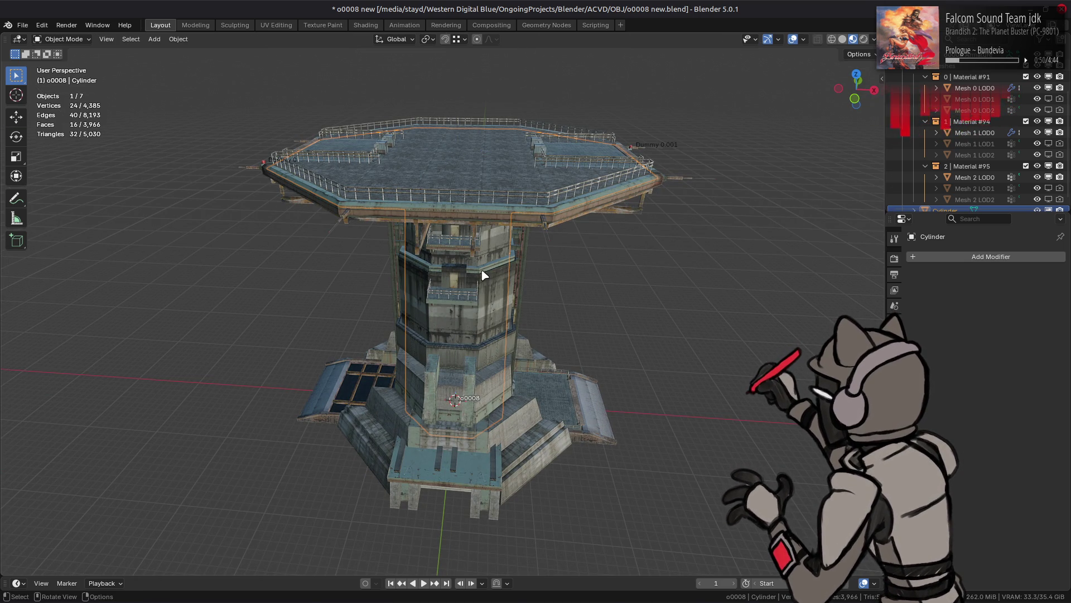
Move the cylinder 50 m along X beside the tower.
{"action": "key", "text": "g"}
{"action": "key", "text": "x"}
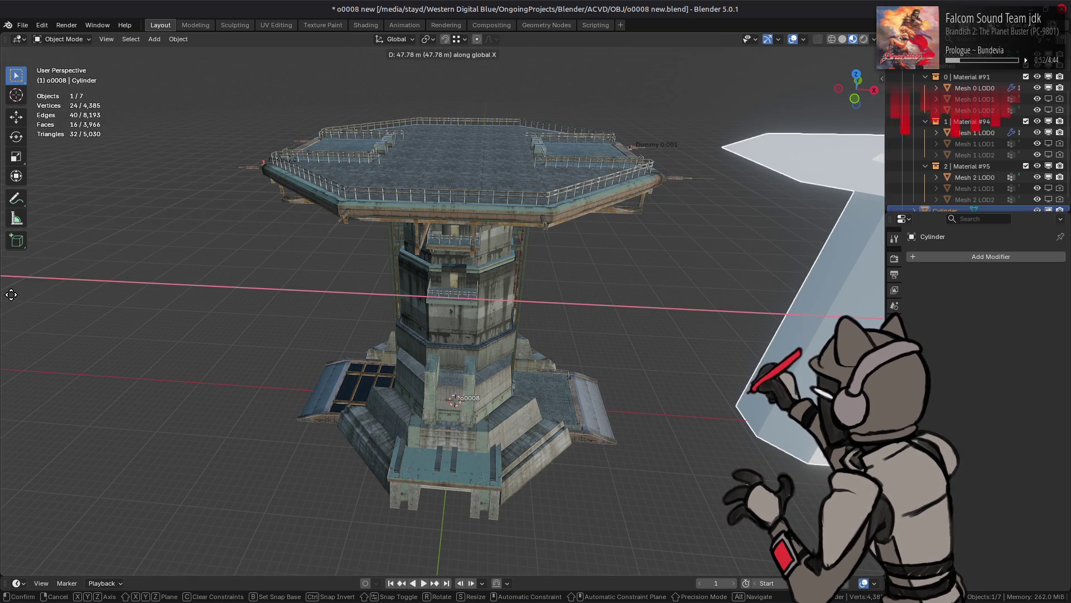
{"action": "type", "text": "5"}
{"action": "type", "text": "0"}
{"action": "key", "text": "Return"}
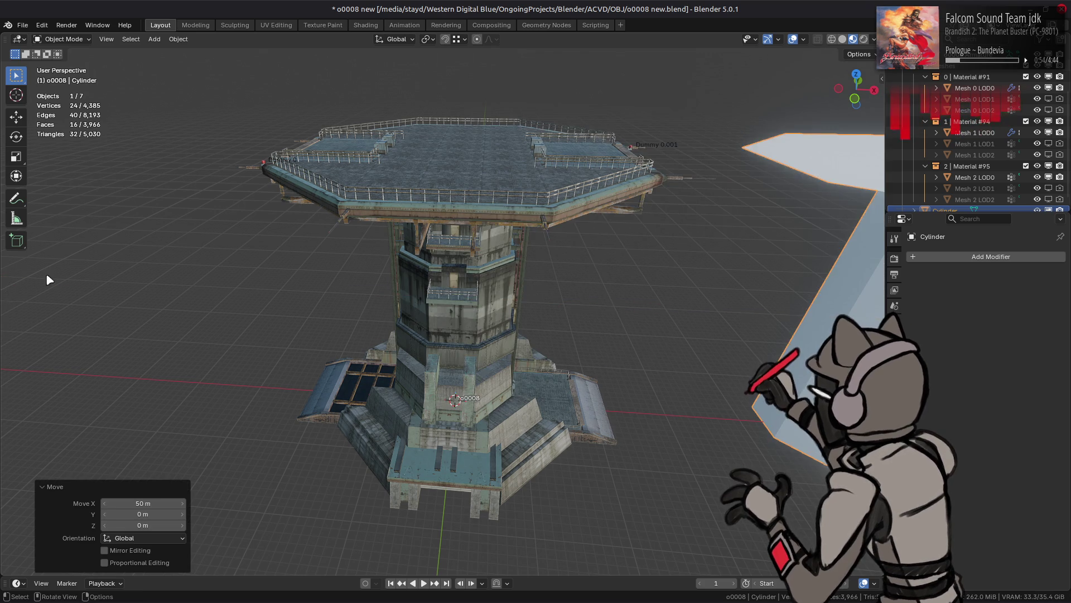
{"action": "middle_click_drag", "start_coordinate": [436, 205], "coordinate": [281, 193], "text": "shift"}
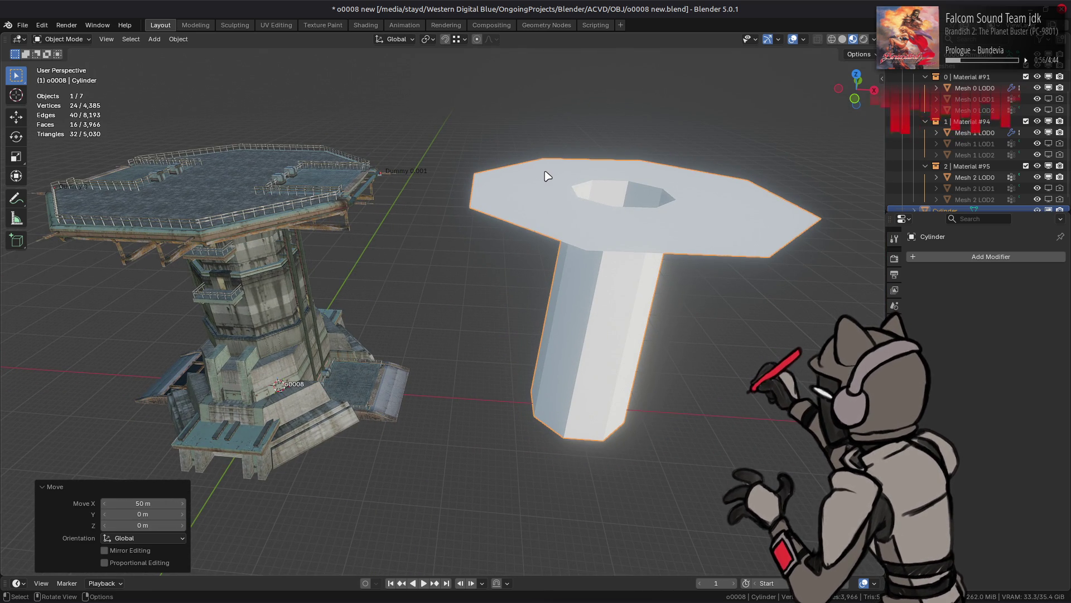
{"action": "middle_click_drag", "start_coordinate": [516, 236], "coordinate": [482, 122]}
{"action": "mouse_move", "coordinate": [770, 139]}
{"action": "middle_mouse_down"}
{"action": "mouse_move", "coordinate": [627, 251]}
{"action": "mouse_move", "coordinate": [637, 259]}
{"action": "mouse_move", "coordinate": [650, 175]}
{"action": "mouse_move", "coordinate": [768, 103]}
{"action": "middle_mouse_up"}
Switch to Material Preview shading, save the file, and select an edge ring in Edit Mode.
{"action": "left_click", "coordinate": [852, 42]}
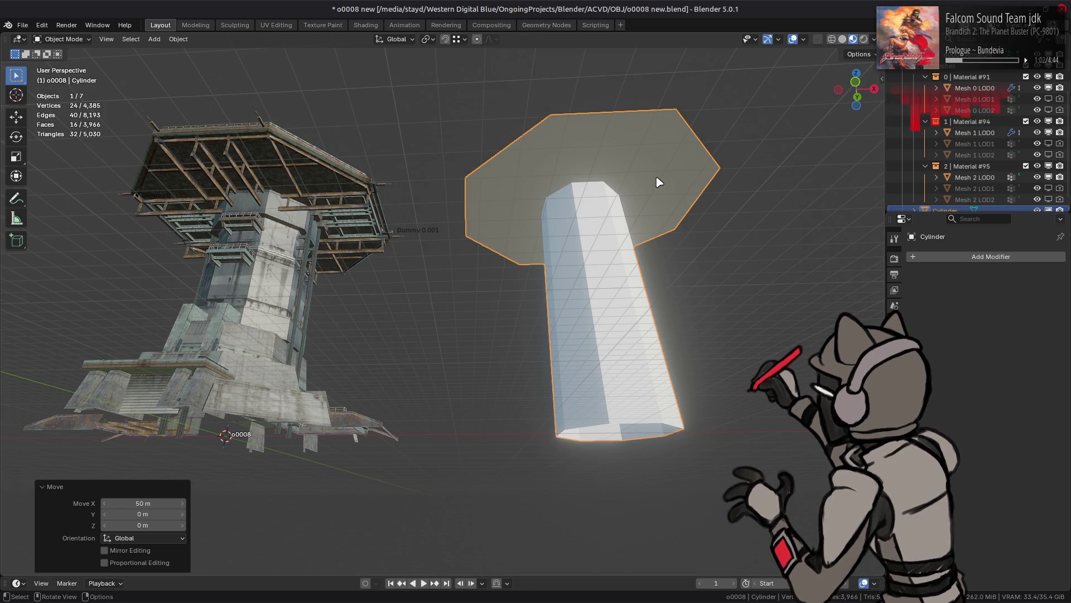
{"action": "key", "text": "ctrl+s"}
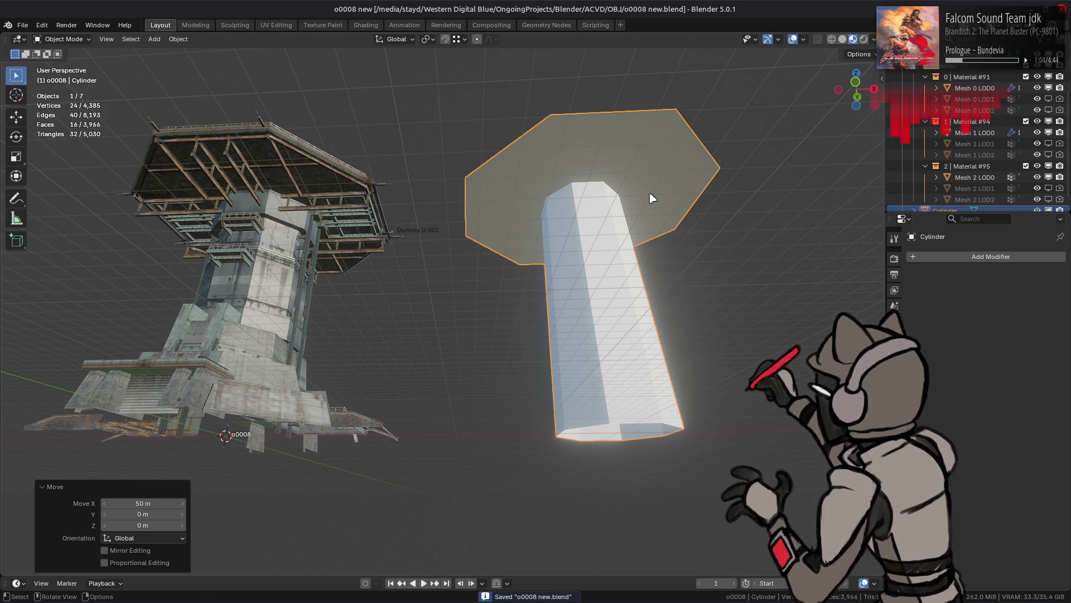
{"action": "key", "text": "Tab"}
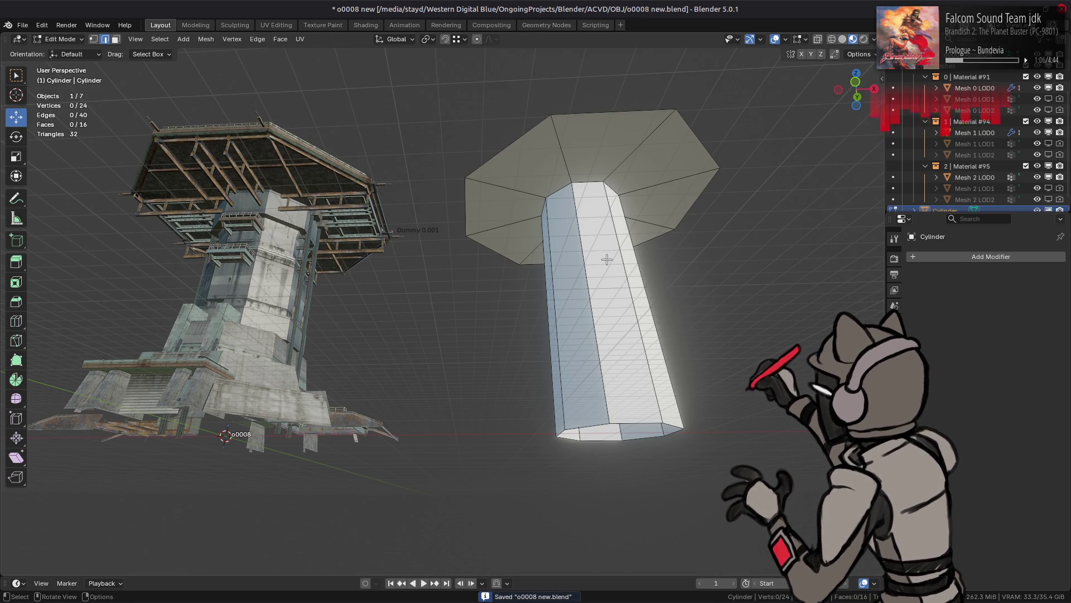
{"action": "left_click", "coordinate": [587, 280], "text": "ctrl+alt"}
{"action": "right_click", "coordinate": [346, 265]}
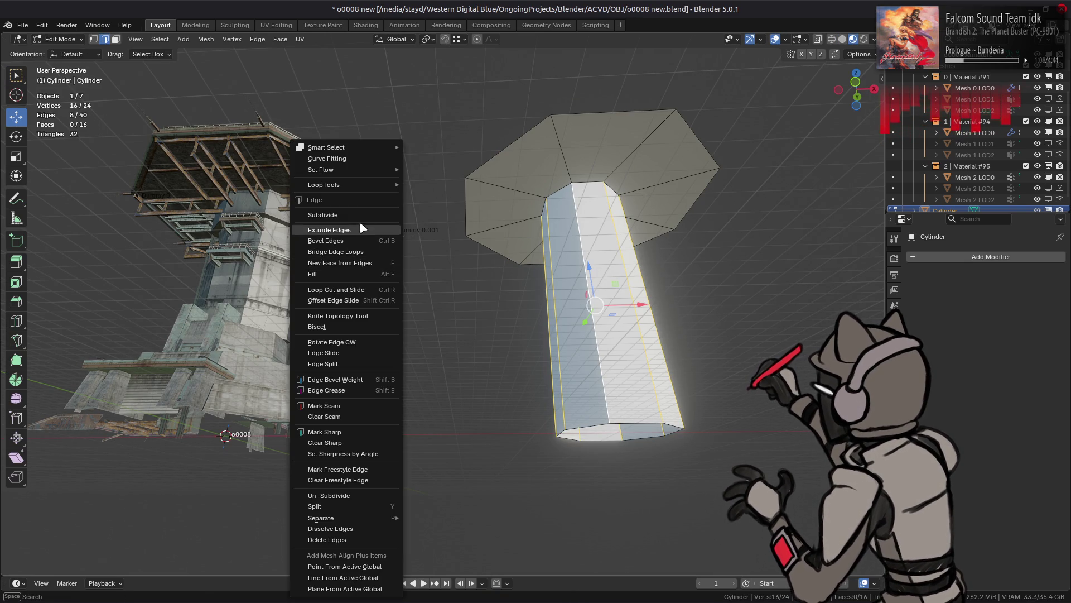
Add a middle edge loop around the trunk and return to Object Mode.
{"action": "left_click", "coordinate": [346, 229]}
{"action": "key", "text": "alt+a"}
{"action": "middle_click_drag", "start_coordinate": [503, 242], "coordinate": [500, 270]}
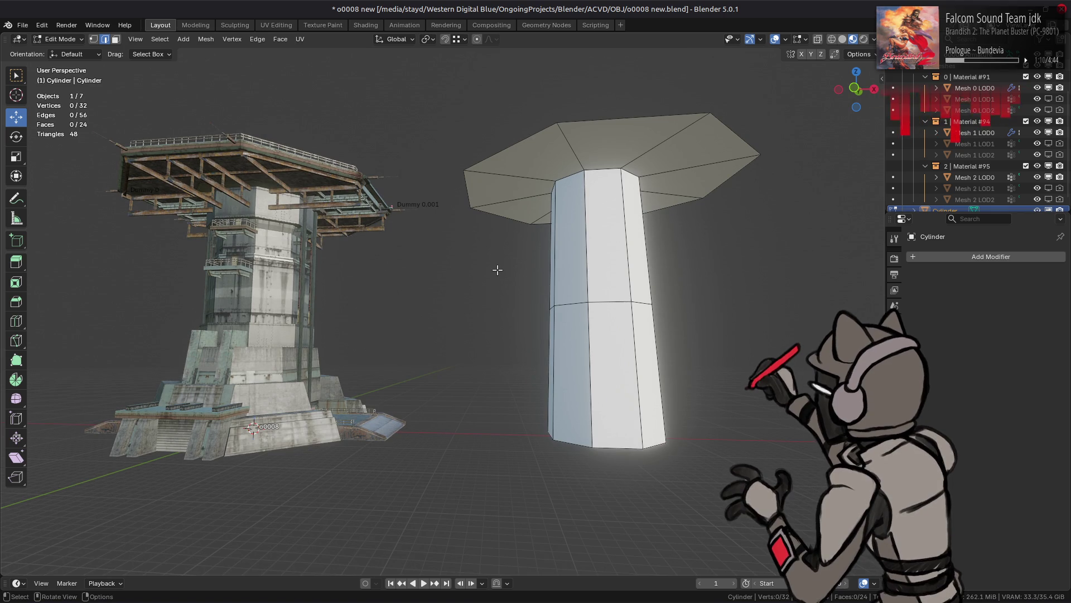
{"action": "key", "text": "Tab"}
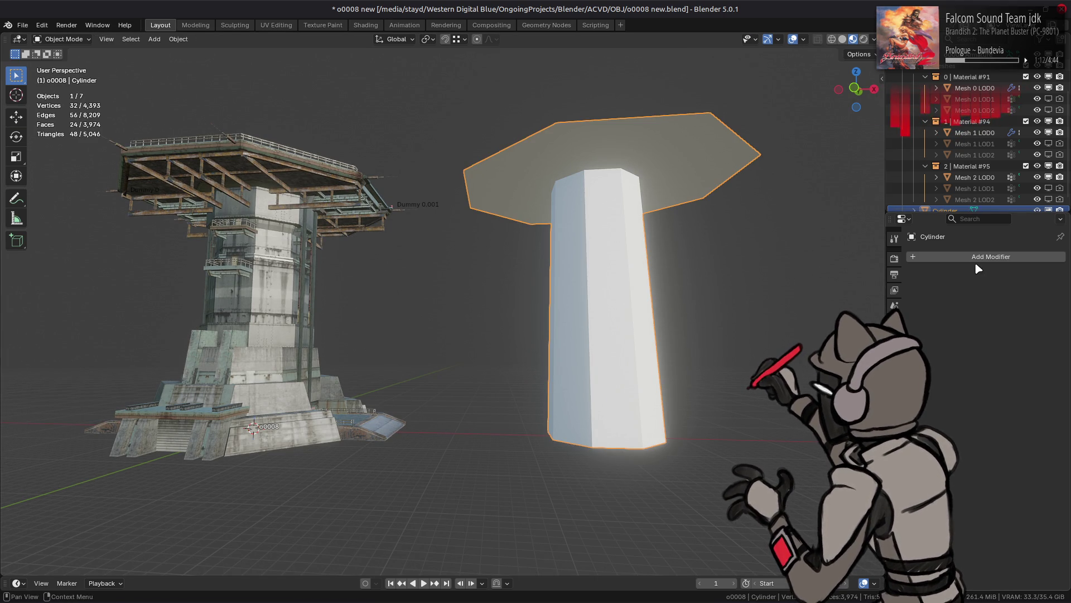
Add a Simple Subdivision modifier with Optimal Display and Limit Surface off, UV Smooth None.
{"action": "left_click", "coordinate": [974, 257]}
{"action": "mouse_move", "coordinate": [926, 240]}
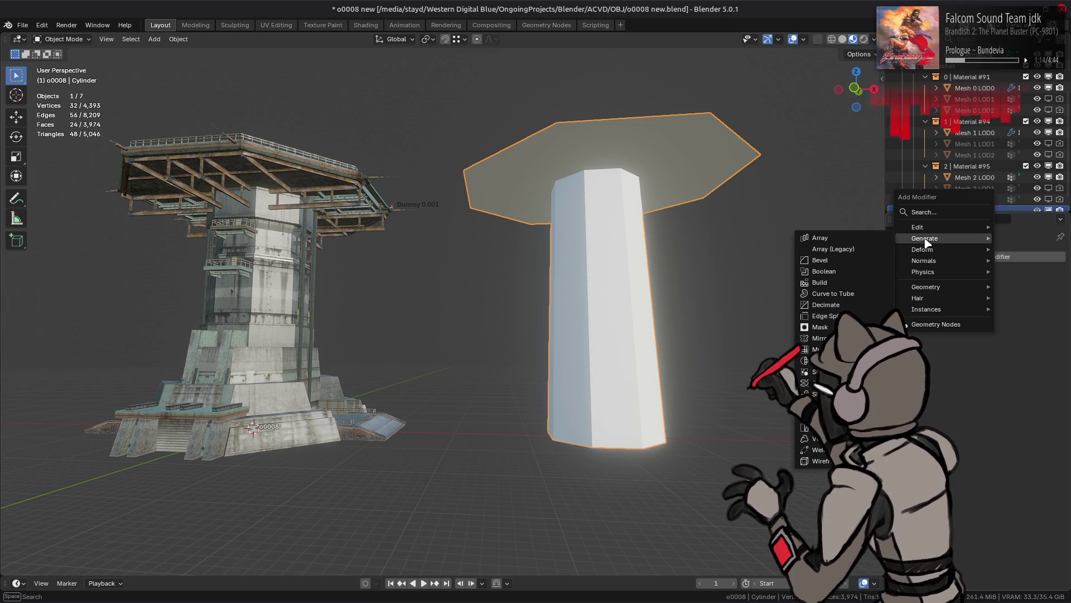
{"action": "left_click", "coordinate": [829, 405]}
{"action": "left_click", "coordinate": [1003, 317]}
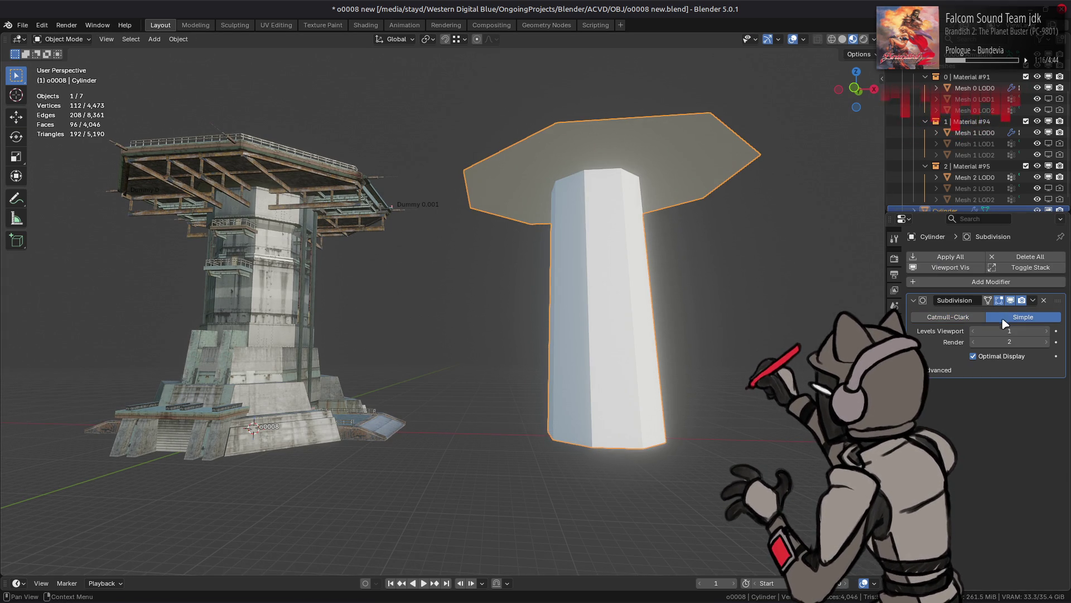
{"action": "left_click", "coordinate": [986, 357]}
{"action": "left_click", "coordinate": [987, 370]}
{"action": "left_click", "coordinate": [999, 386]}
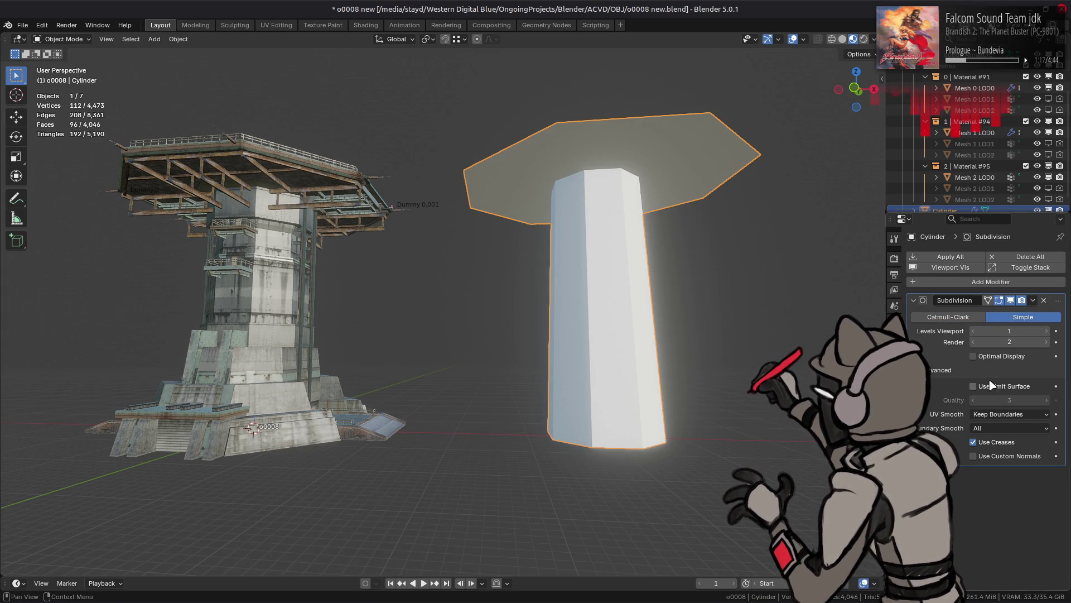
{"action": "left_click", "coordinate": [998, 415]}
{"action": "left_click", "coordinate": [997, 427]}
Leave Boundary Smooth at All and save the file.
{"action": "left_click", "coordinate": [995, 430]}
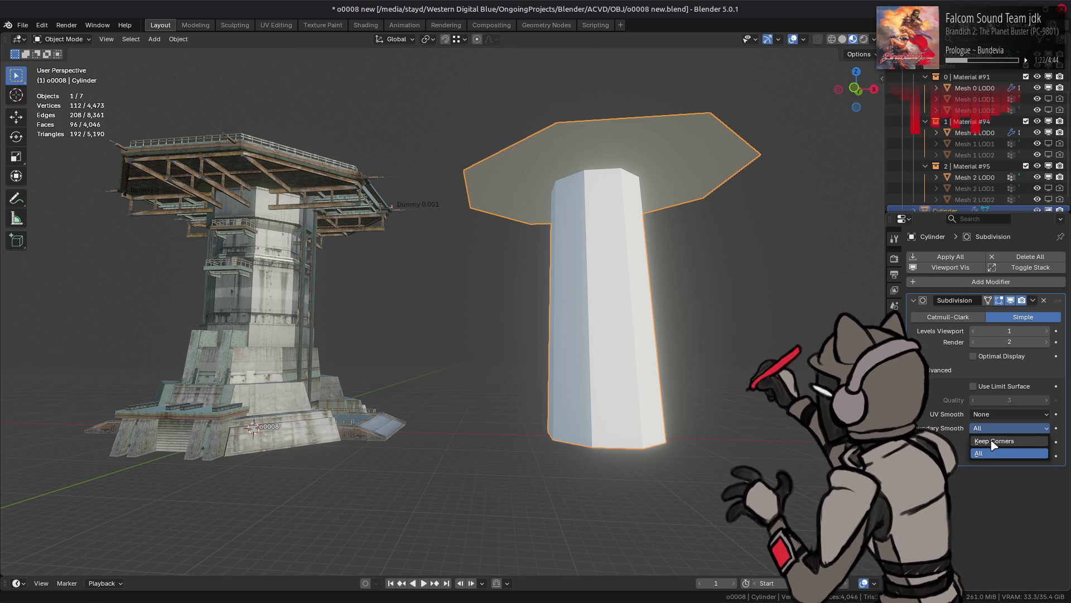
{"action": "left_click", "coordinate": [992, 441]}
{"action": "left_click", "coordinate": [995, 429]}
{"action": "left_click", "coordinate": [998, 451]}
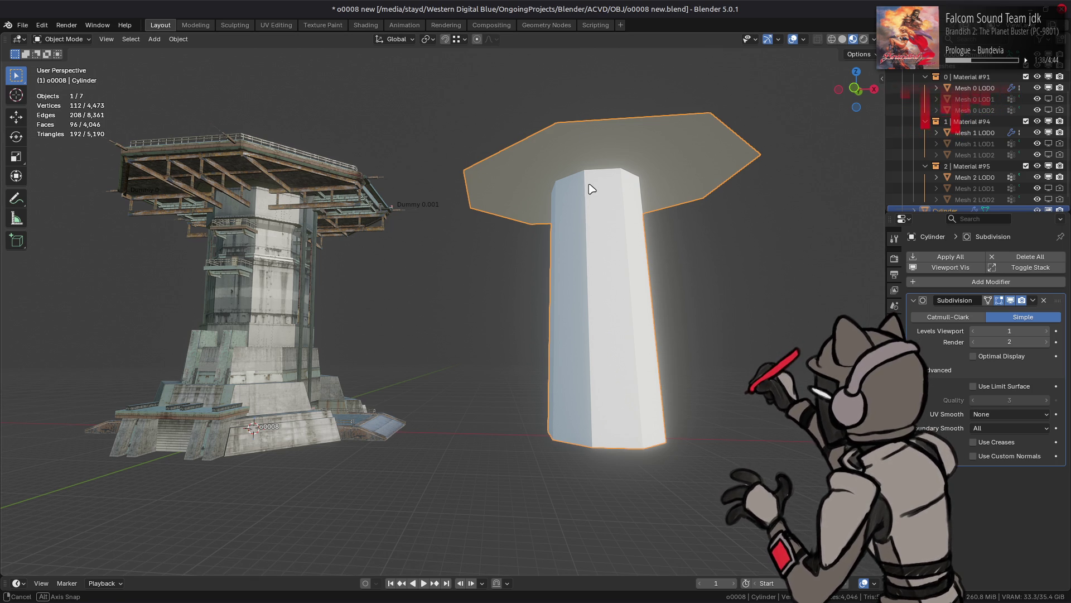
{"action": "middle_click_drag", "start_coordinate": [592, 186], "coordinate": [593, 187]}
{"action": "key", "text": "ctrl+s"}
Append the AO Gen node group from Resources/GeoNodeLibrary.blend via File > Append.
{"action": "left_click", "coordinate": [22, 25]}
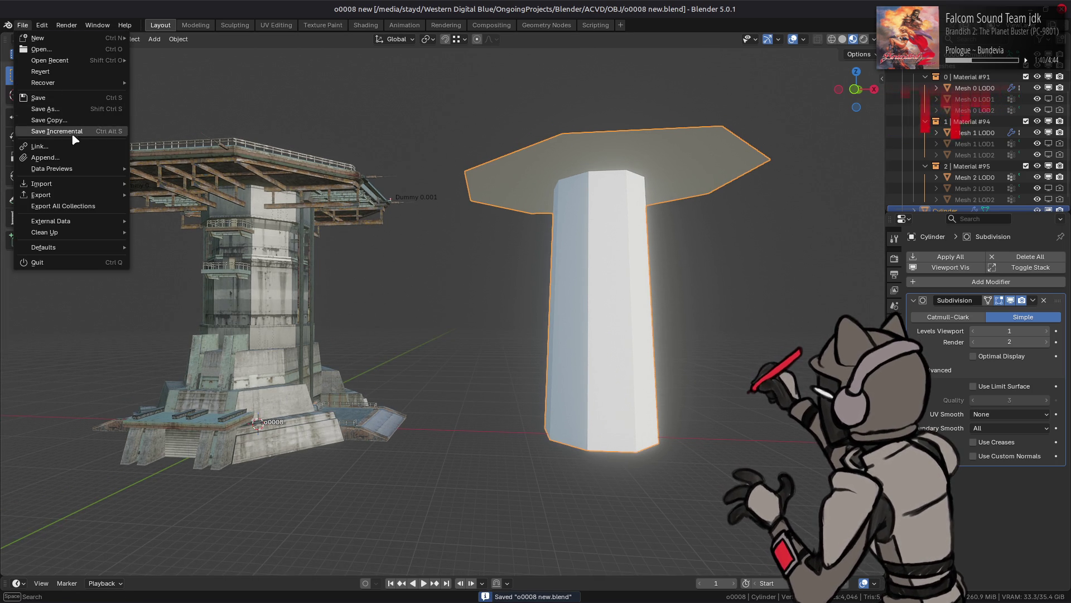
{"action": "left_click", "coordinate": [77, 157]}
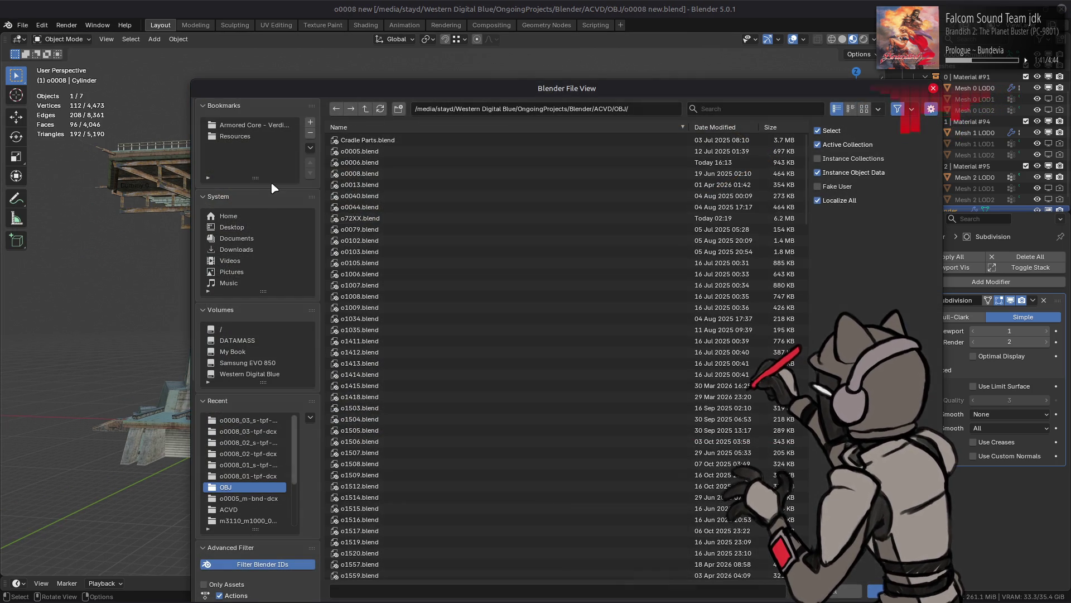
{"action": "left_click", "coordinate": [366, 109]}
{"action": "left_click", "coordinate": [366, 110]}
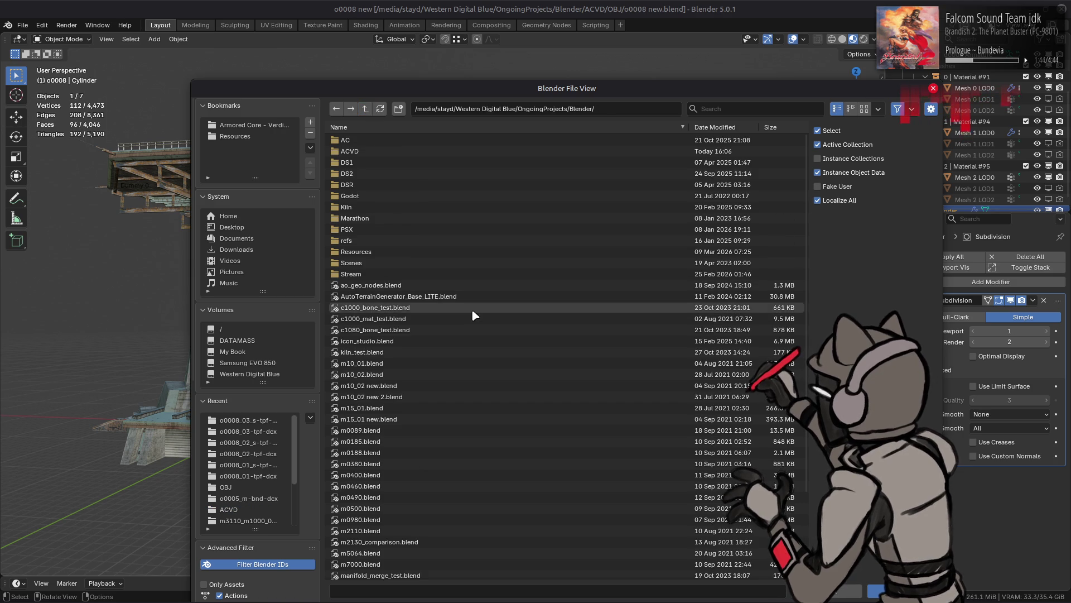
{"action": "left_click", "coordinate": [388, 253]}
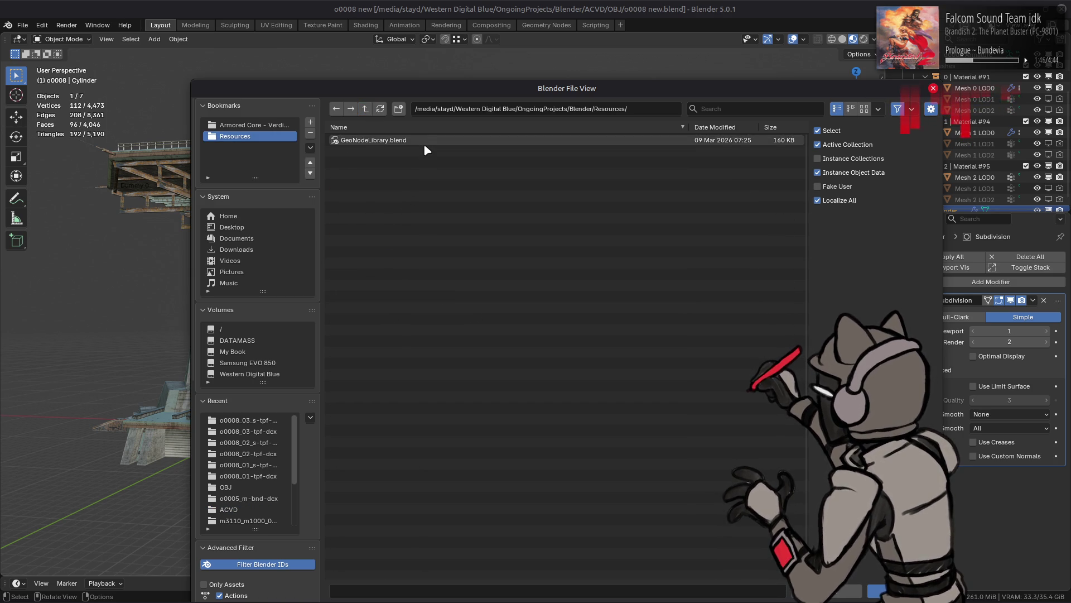
{"action": "left_click", "coordinate": [424, 142]}
{"action": "left_click", "coordinate": [394, 178]}
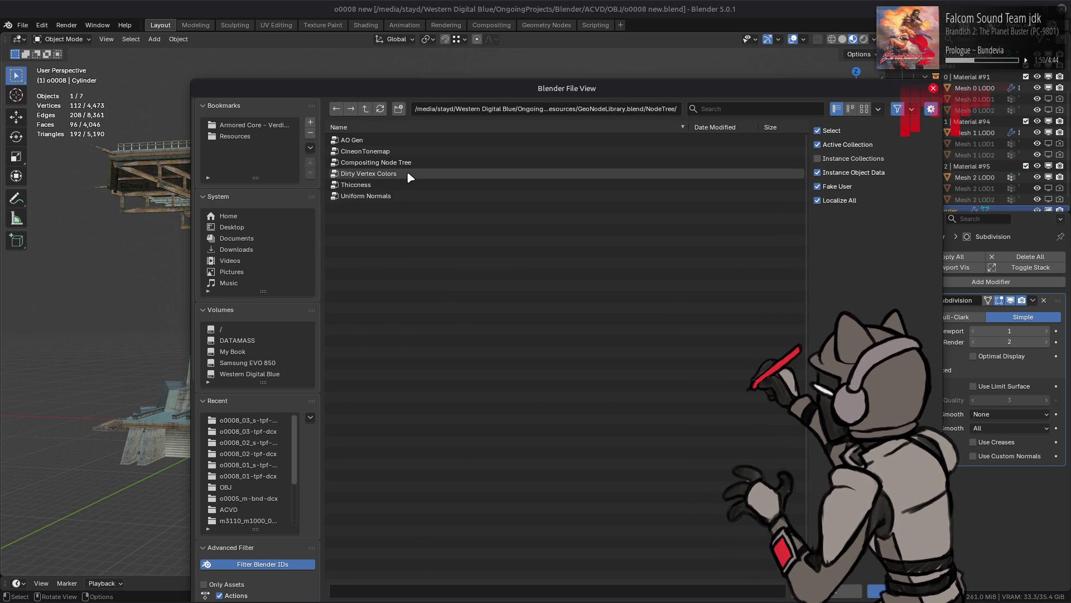
{"action": "double_click", "coordinate": [396, 141]}
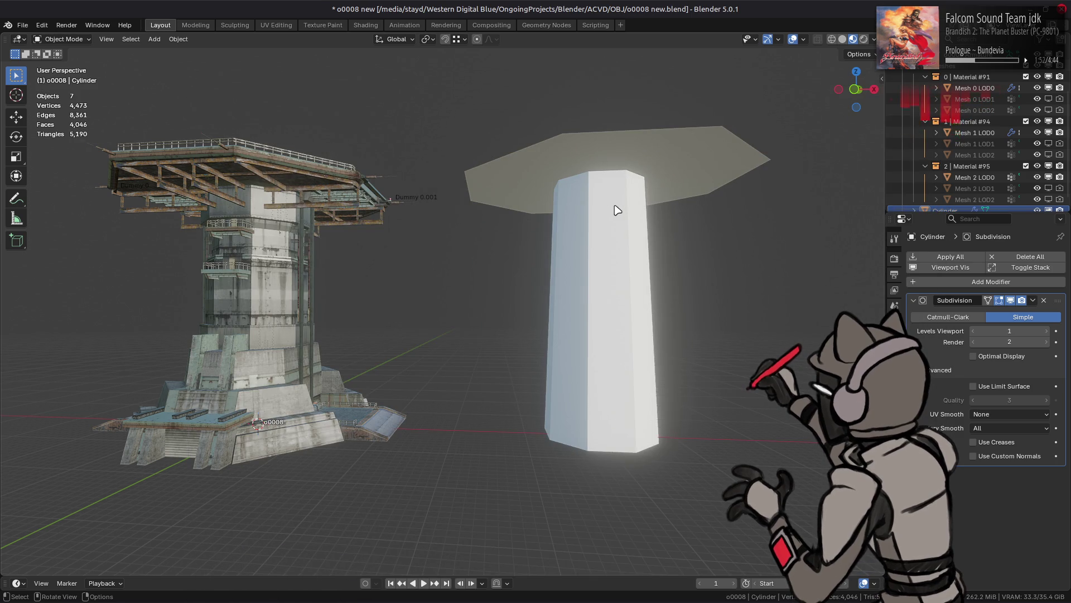
Select the cylinder and switch the viewport to Solid shading with attribute colours.
{"action": "left_click", "coordinate": [581, 210]}
{"action": "left_click", "coordinate": [842, 39]}
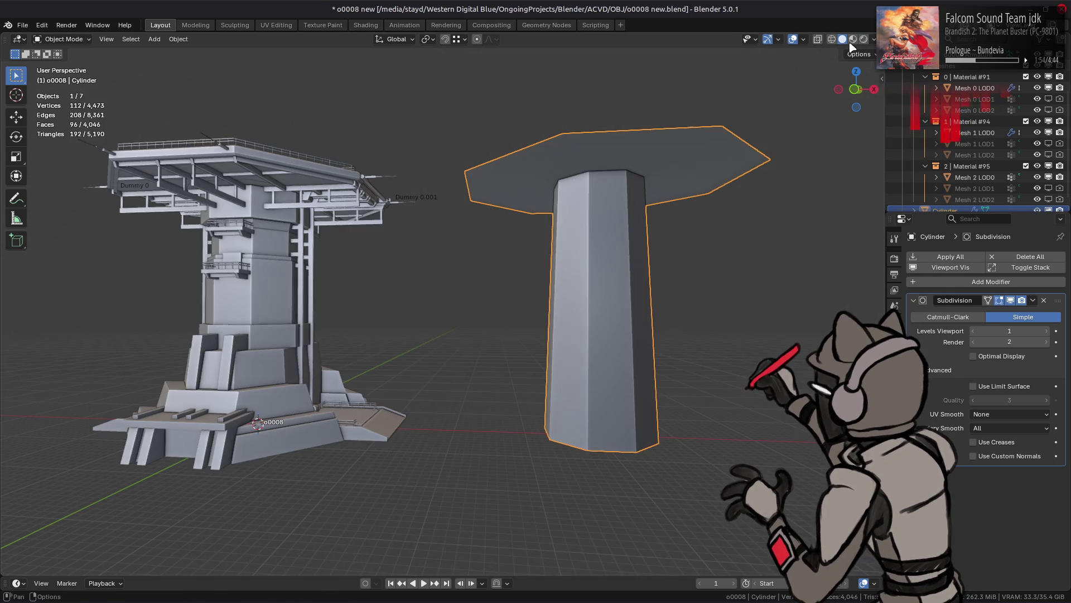
{"action": "left_click", "coordinate": [874, 39]}
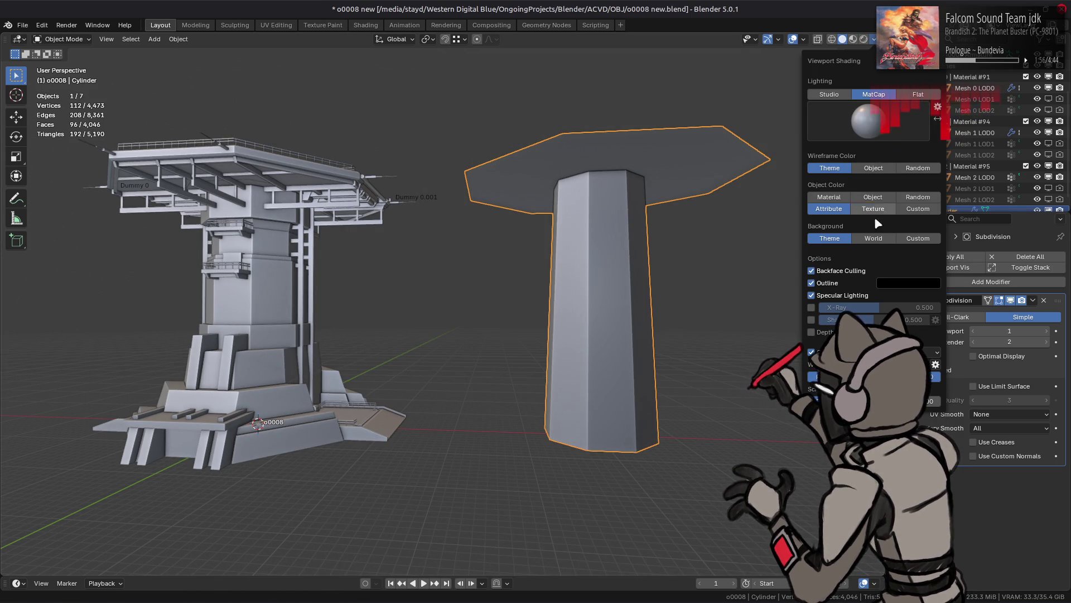
Add a Geometry Nodes modifier running AO Gen and switch to the Geometry Nodes workspace.
{"action": "left_click", "coordinate": [964, 283]}
{"action": "mouse_move", "coordinate": [963, 286]}
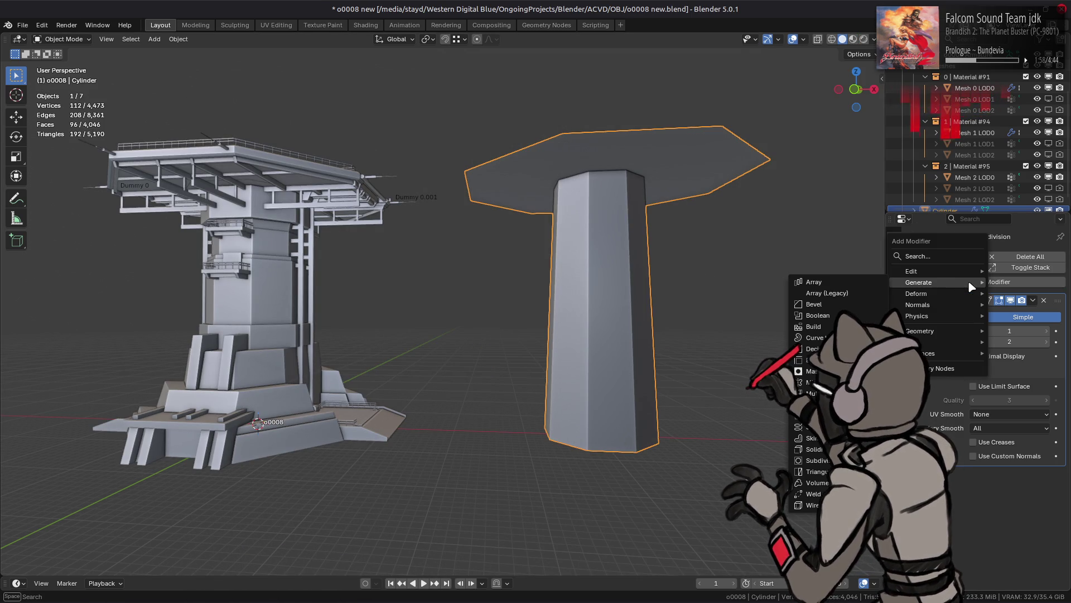
{"action": "left_click", "coordinate": [943, 369]}
{"action": "left_click", "coordinate": [952, 491]}
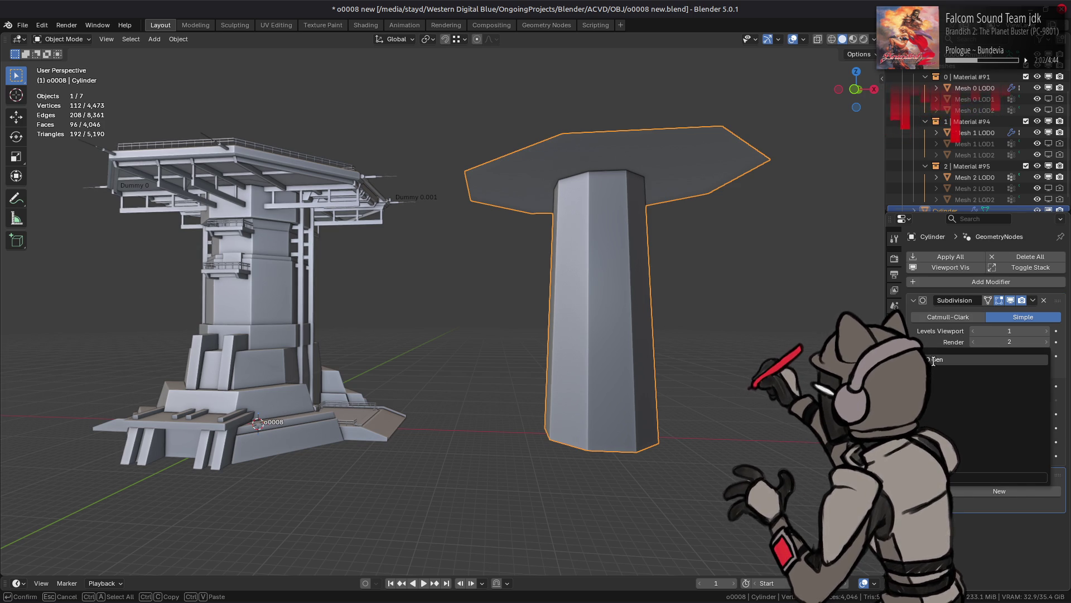
{"action": "left_click", "coordinate": [960, 391]}
{"action": "middle_click_drag", "start_coordinate": [446, 312], "coordinate": [391, 274], "text": "shift"}
{"action": "scroll", "coordinate": [953, 514], "scroll_direction": "down", "scroll_amount": 3}
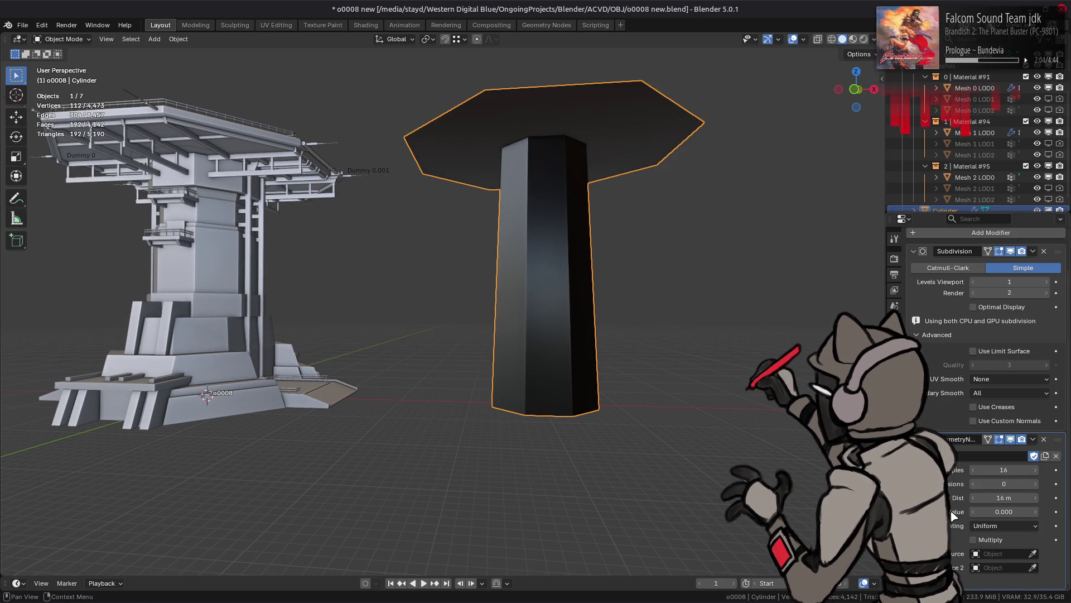
{"action": "mouse_move", "coordinate": [742, 372]}
{"action": "middle_mouse_down"}
{"action": "mouse_move", "coordinate": [708, 419]}
{"action": "mouse_move", "coordinate": [518, 79]}
{"action": "middle_mouse_up"}
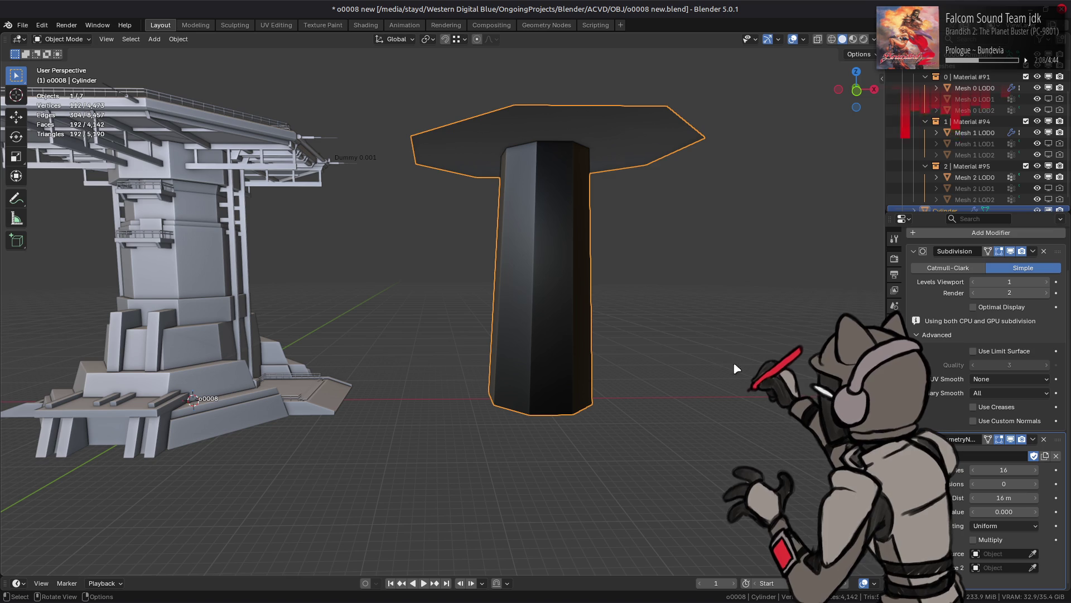
{"action": "left_click", "coordinate": [546, 25]}
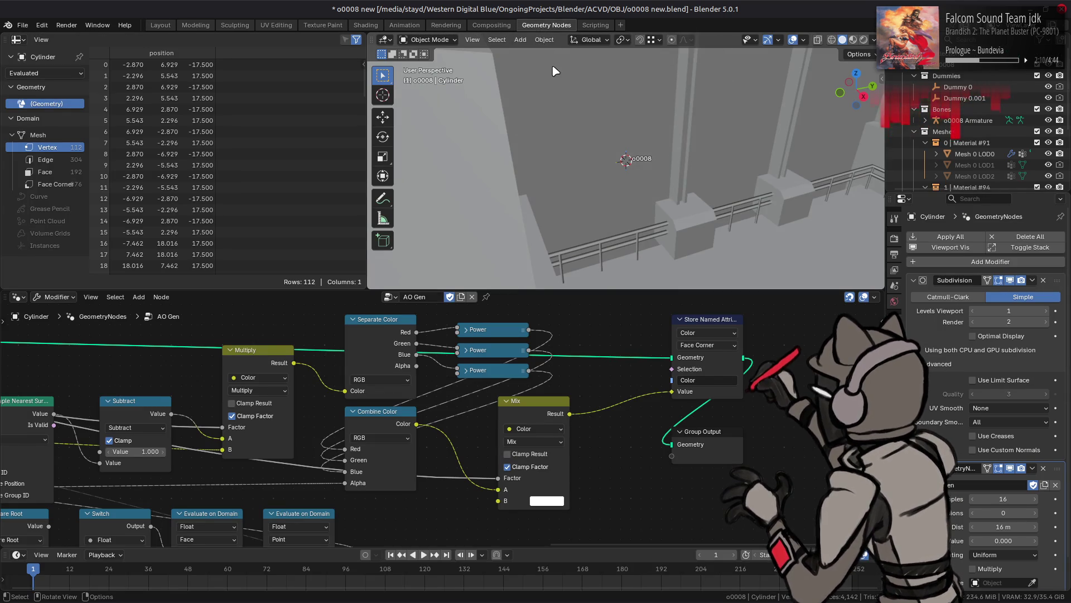
Frame the cylinder, pan across the AO Gen Raycast nodes, then enter Edit Mode in Layout.
{"action": "key", "text": "KP_Decimal"}
{"action": "mouse_move", "coordinate": [234, 424]}
{"action": "middle_mouse_down"}
{"action": "mouse_move", "coordinate": [291, 413]}
{"action": "mouse_move", "coordinate": [322, 363]}
{"action": "mouse_move", "coordinate": [524, 424]}
{"action": "middle_mouse_up"}
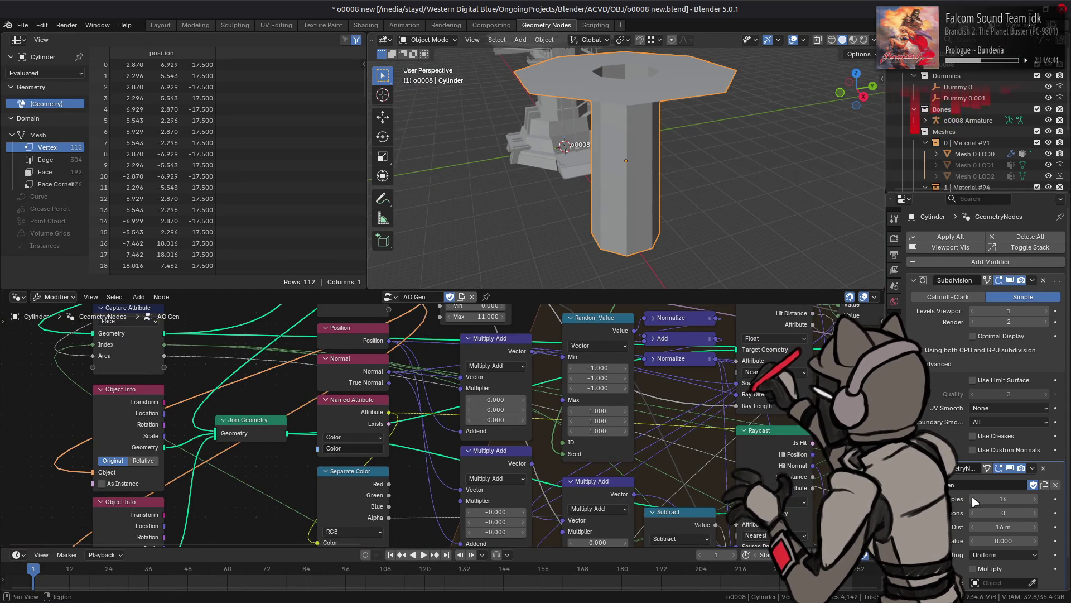
{"action": "scroll", "coordinate": [988, 390], "scroll_direction": "down", "scroll_amount": 2}
{"action": "mouse_move", "coordinate": [289, 365]}
{"action": "middle_mouse_down"}
{"action": "mouse_move", "coordinate": [323, 369]}
{"action": "mouse_move", "coordinate": [368, 405]}
{"action": "mouse_move", "coordinate": [384, 445]}
{"action": "mouse_move", "coordinate": [374, 489]}
{"action": "middle_mouse_up"}
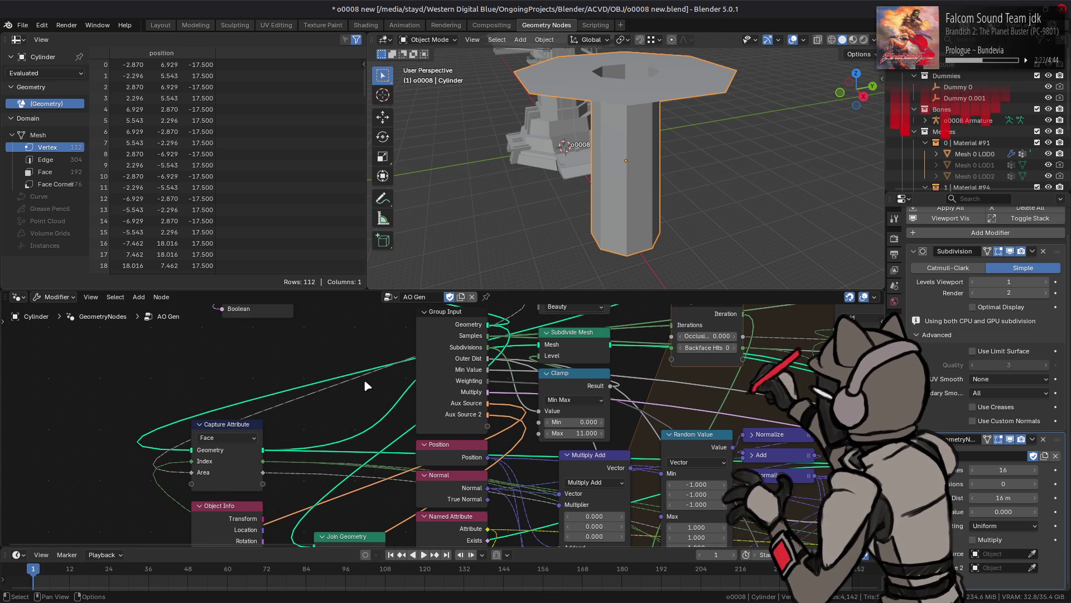
{"action": "left_click", "coordinate": [173, 26]}
{"action": "middle_click_drag", "start_coordinate": [443, 258], "coordinate": [466, 249]}
{"action": "key", "text": "Tab"}
Select the whole mesh and apply Smooth Faces shading.
{"action": "key", "text": "a"}
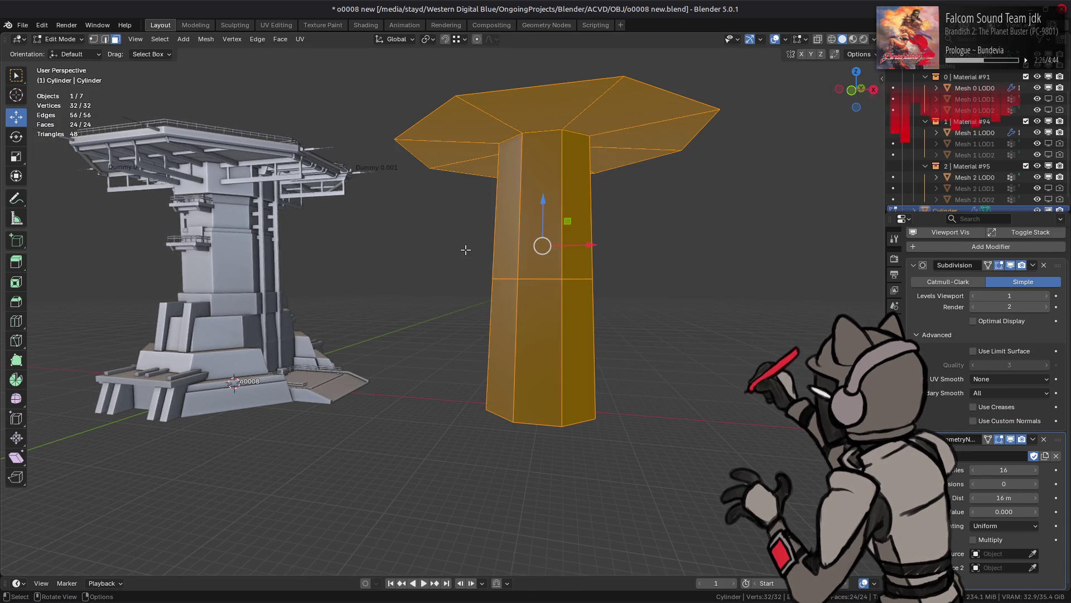
{"action": "left_click", "coordinate": [206, 39]}
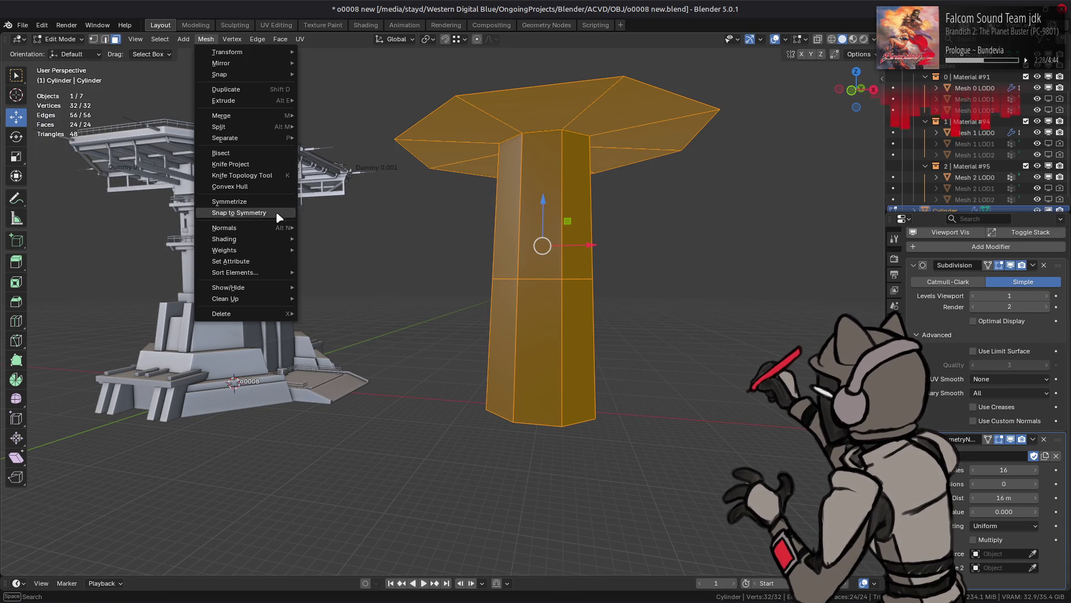
{"action": "mouse_move", "coordinate": [262, 239]}
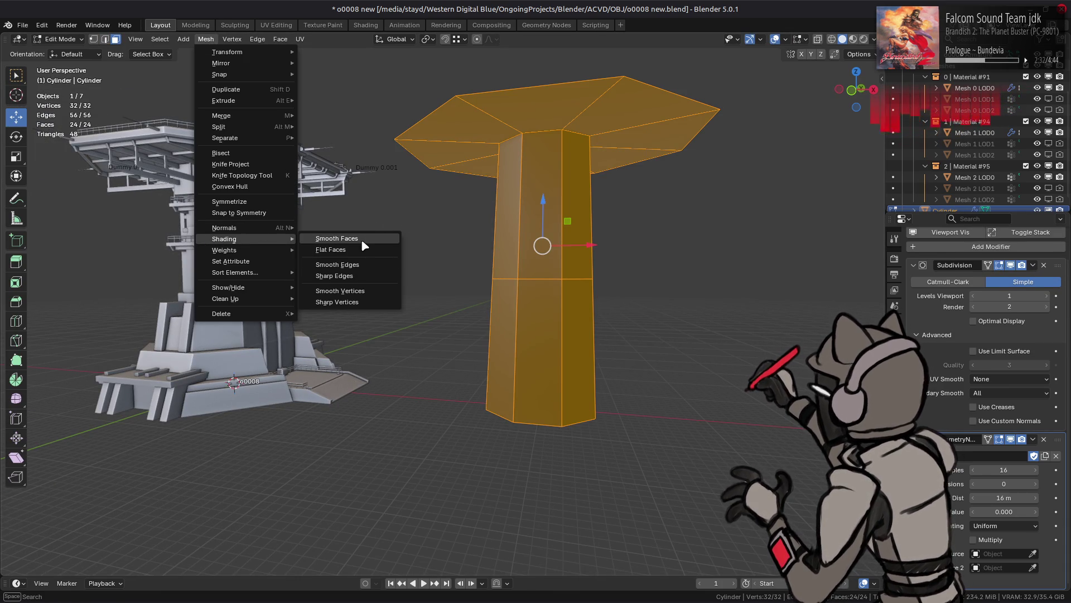
{"action": "left_click", "coordinate": [336, 238]}
Mark the cylinder's vertical edge ring sharp and return to Object Mode.
{"action": "key", "text": "2"}
{"action": "key", "text": "alt+a"}
{"action": "left_click", "coordinate": [541, 133], "text": "alt"}
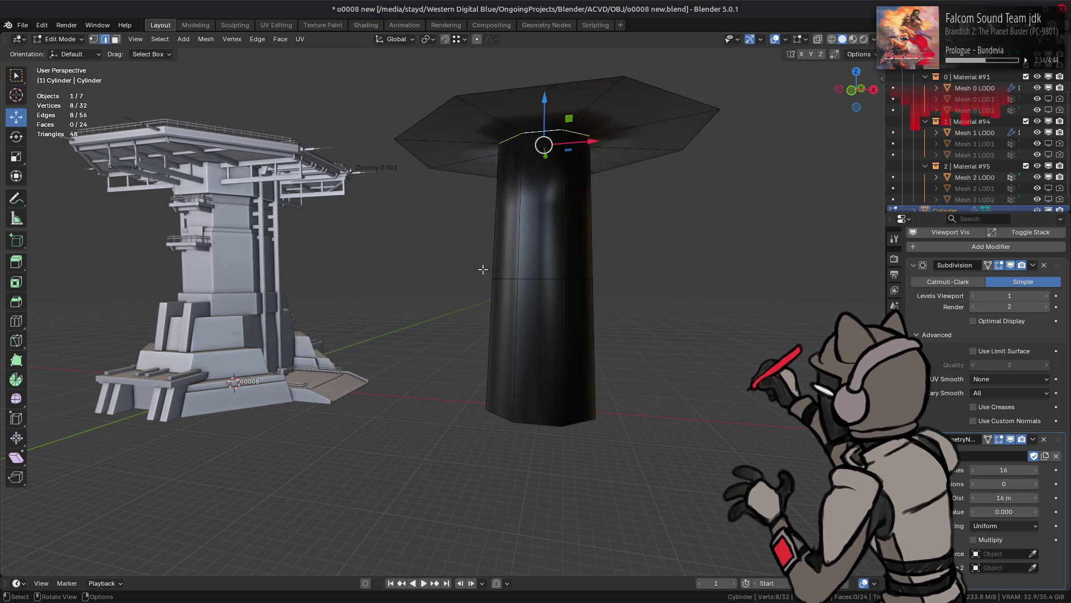
{"action": "left_click", "coordinate": [503, 242], "text": "ctrl+alt"}
{"action": "right_click", "coordinate": [315, 290]}
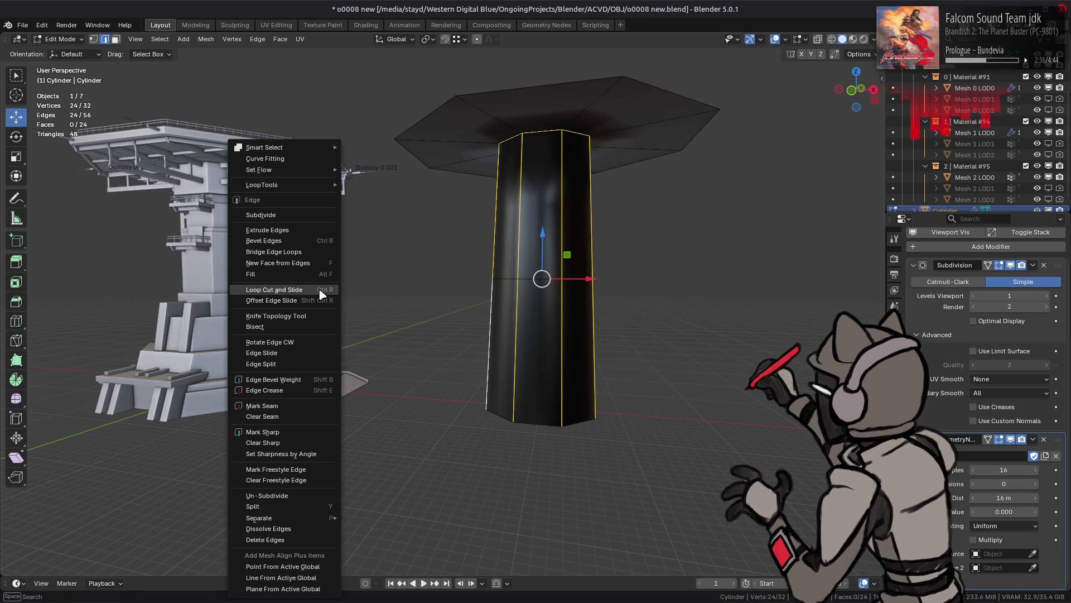
{"action": "left_click", "coordinate": [292, 432]}
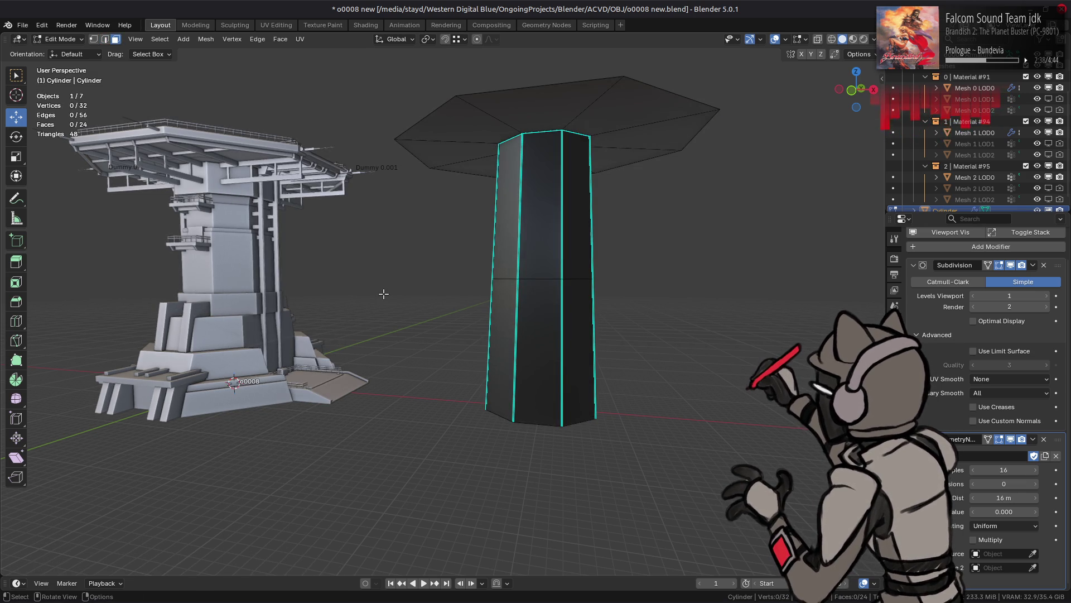
{"action": "key", "text": "Tab"}
{"action": "middle_click_drag", "start_coordinate": [421, 291], "coordinate": [447, 286]}
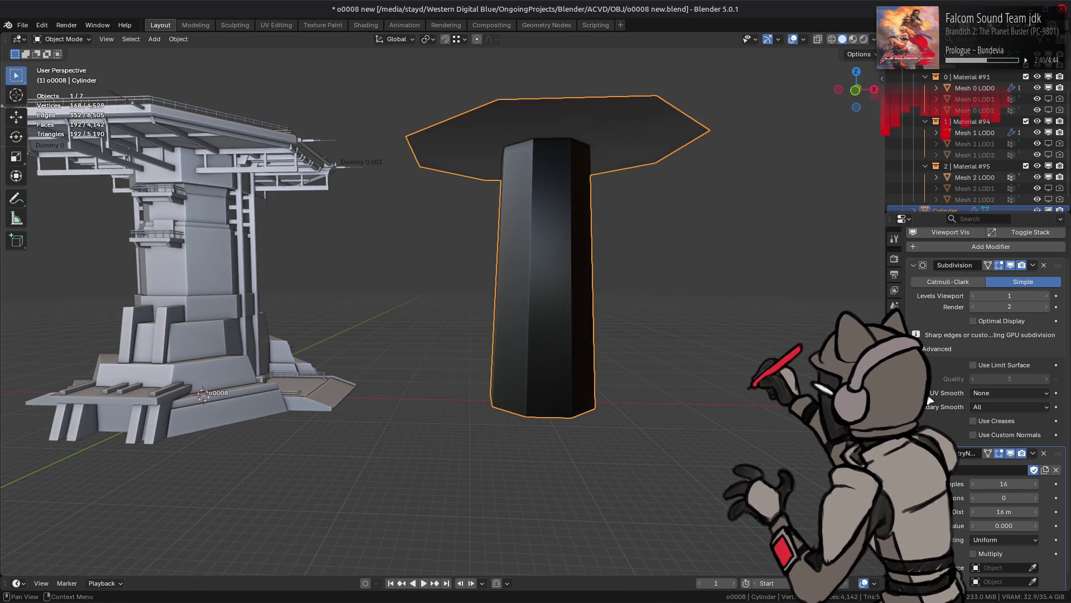
Toggle the node group's viewport effect off and on to compare the cylinder.
{"action": "scroll", "coordinate": [942, 413], "scroll_direction": "down", "scroll_amount": 1}
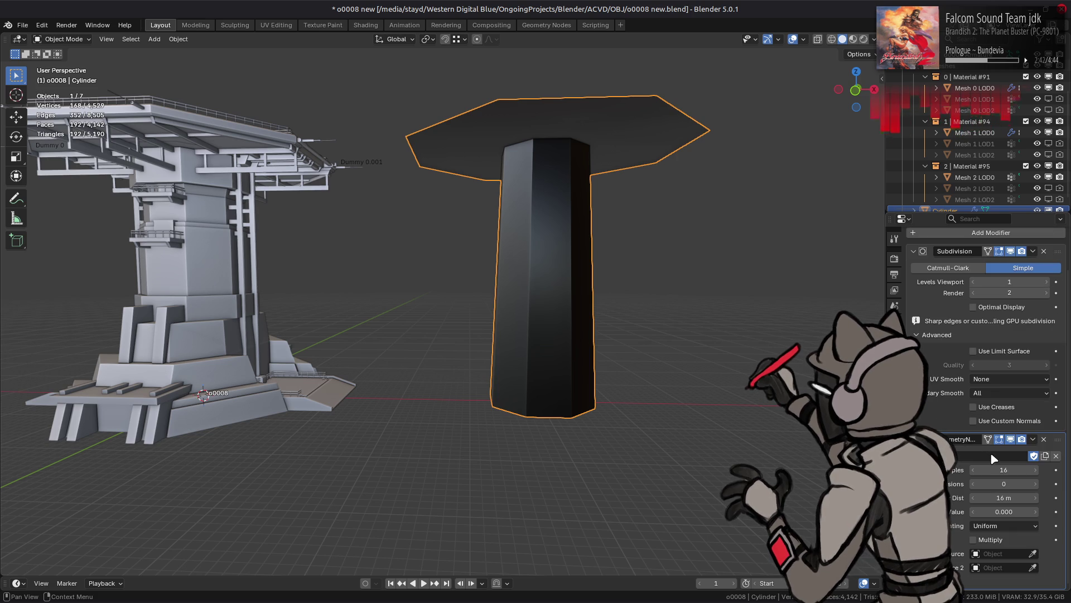
{"action": "left_click", "coordinate": [1010, 439]}
{"action": "left_click", "coordinate": [1011, 439]}
{"action": "left_click", "coordinate": [1010, 439]}
{"action": "left_click", "coordinate": [1010, 439]}
Rename the cylinder's UVMap layer to uv0.
{"action": "left_click", "coordinate": [894, 433]}
{"action": "double_click", "coordinate": [982, 364]}
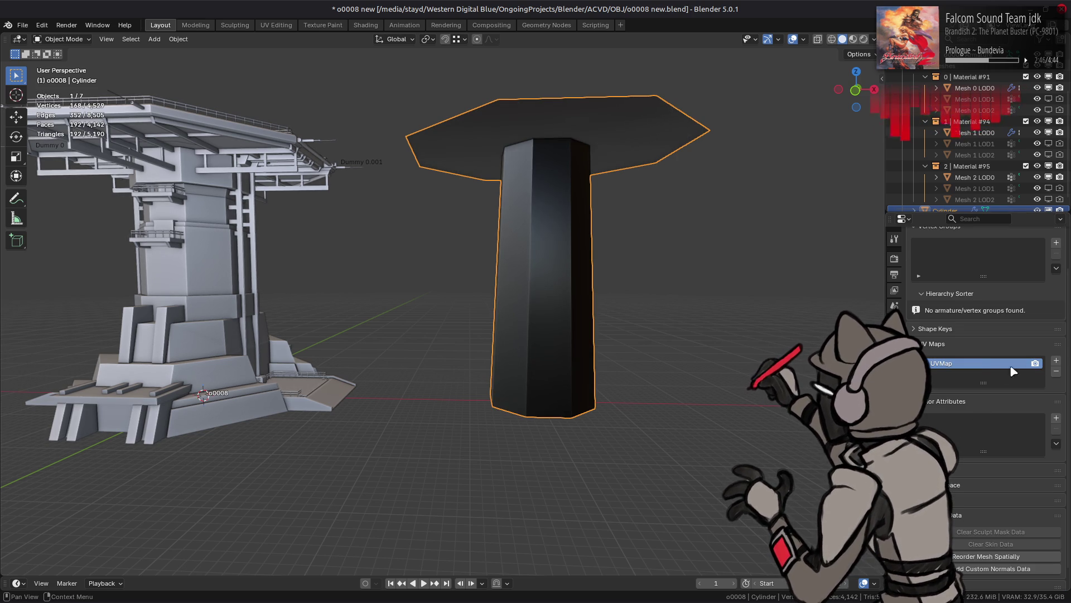
{"action": "type", "text": "uv0"}
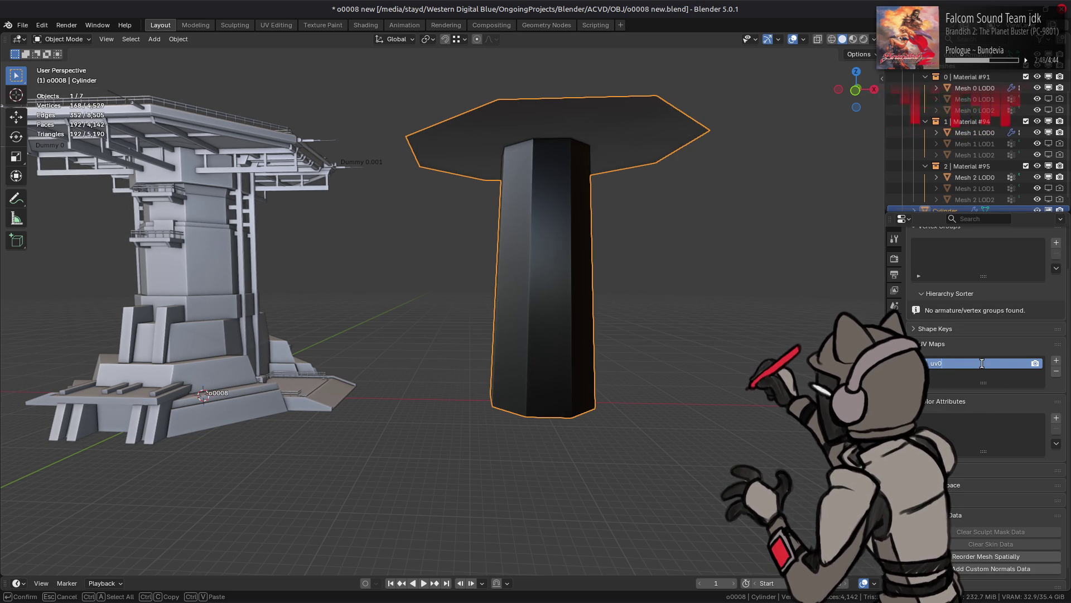
{"action": "key", "text": "Return"}
Add a Face Corner Color attribute with a white starting colour.
{"action": "left_click", "coordinate": [1057, 417]}
{"action": "left_click", "coordinate": [1036, 434]}
{"action": "left_click", "coordinate": [1019, 462]}
{"action": "left_click_drag", "start_coordinate": [999, 417], "coordinate": [1038, 417]}
{"action": "left_click", "coordinate": [1021, 479]}
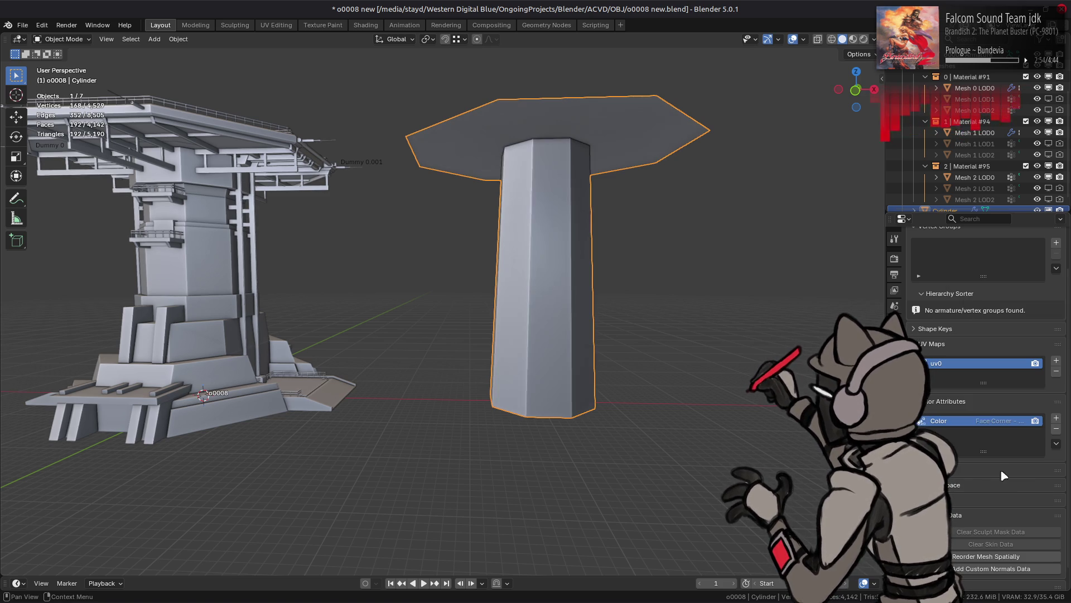
Set viewport shading to Flat lighting and Attribute colour, with Cavity turned off.
{"action": "left_click", "coordinate": [874, 39]}
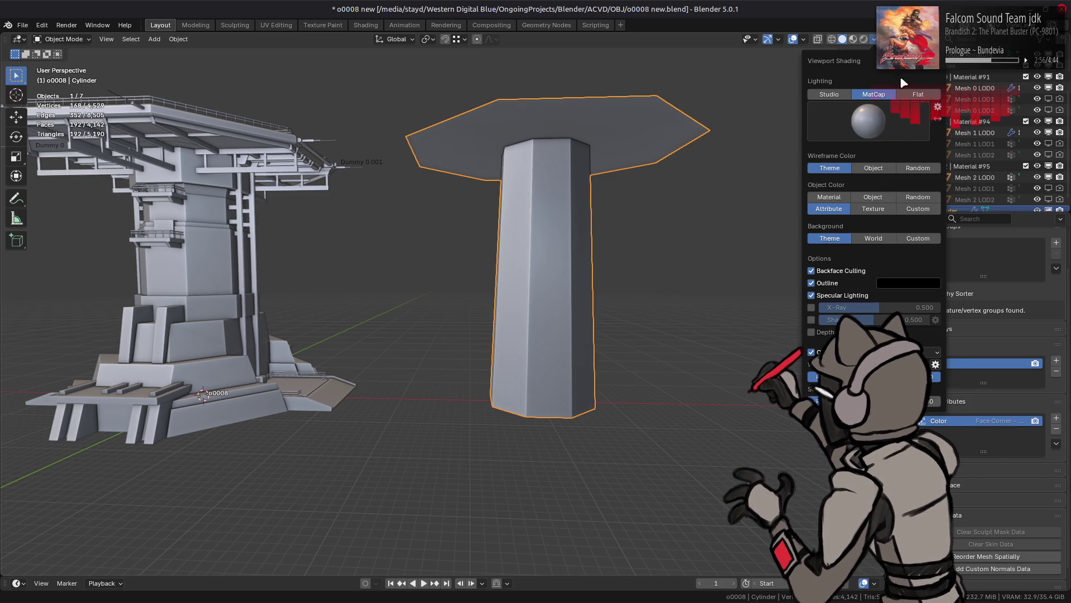
{"action": "left_click", "coordinate": [918, 95]}
{"action": "left_click", "coordinate": [830, 168]}
{"action": "left_click", "coordinate": [811, 300]}
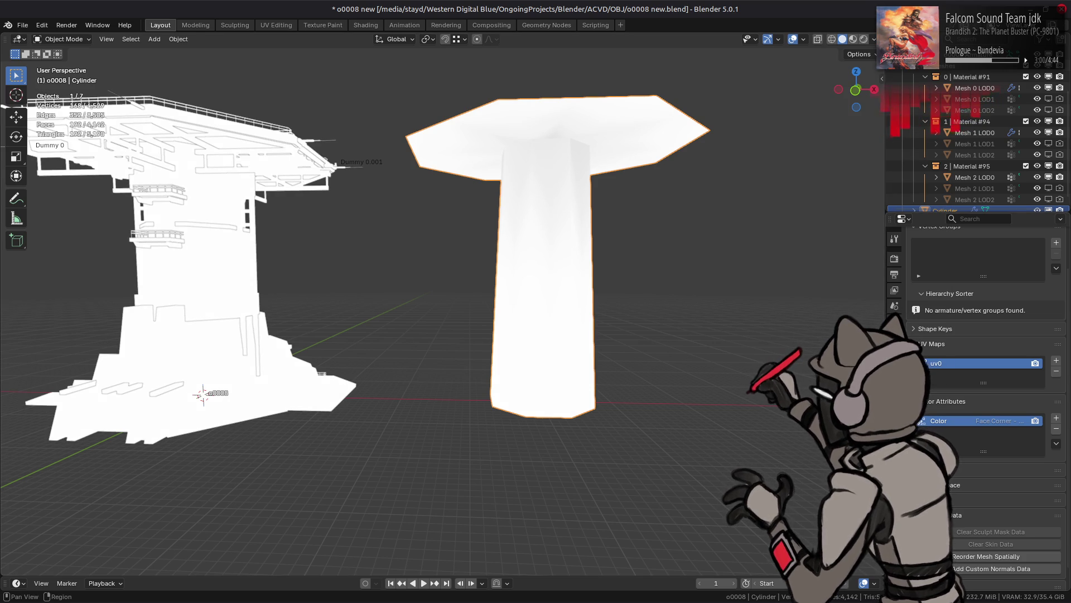
In the modifier stack, toggle the geometry nodes modifier's viewport effect off and back on.
{"action": "left_click", "coordinate": [895, 357]}
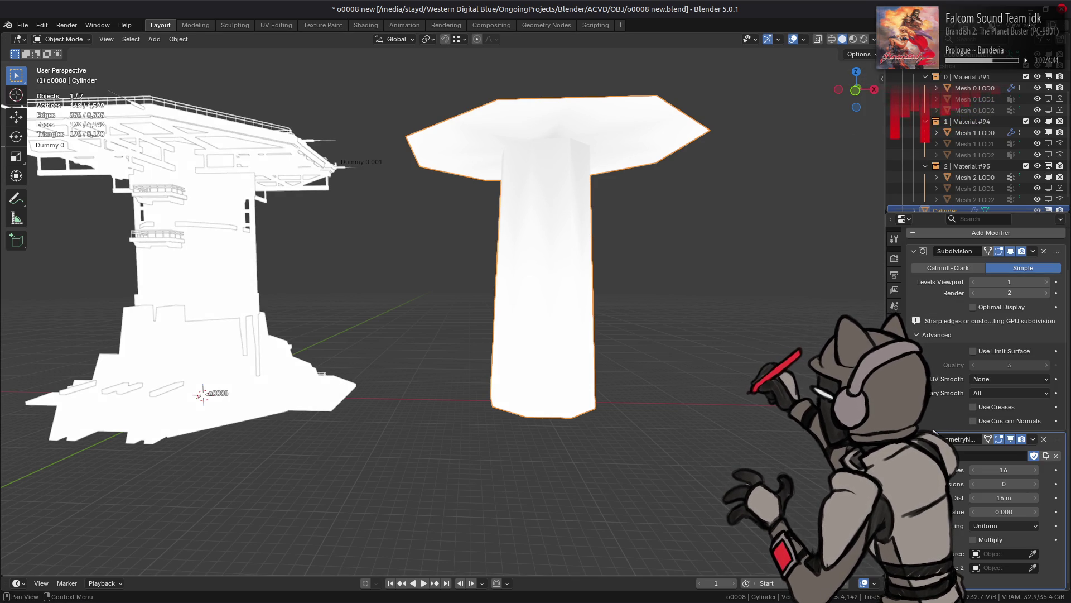
{"action": "left_click", "coordinate": [1010, 439]}
{"action": "left_click", "coordinate": [1011, 440]}
{"action": "left_click", "coordinate": [1011, 440]}
{"action": "left_click", "coordinate": [1011, 440]}
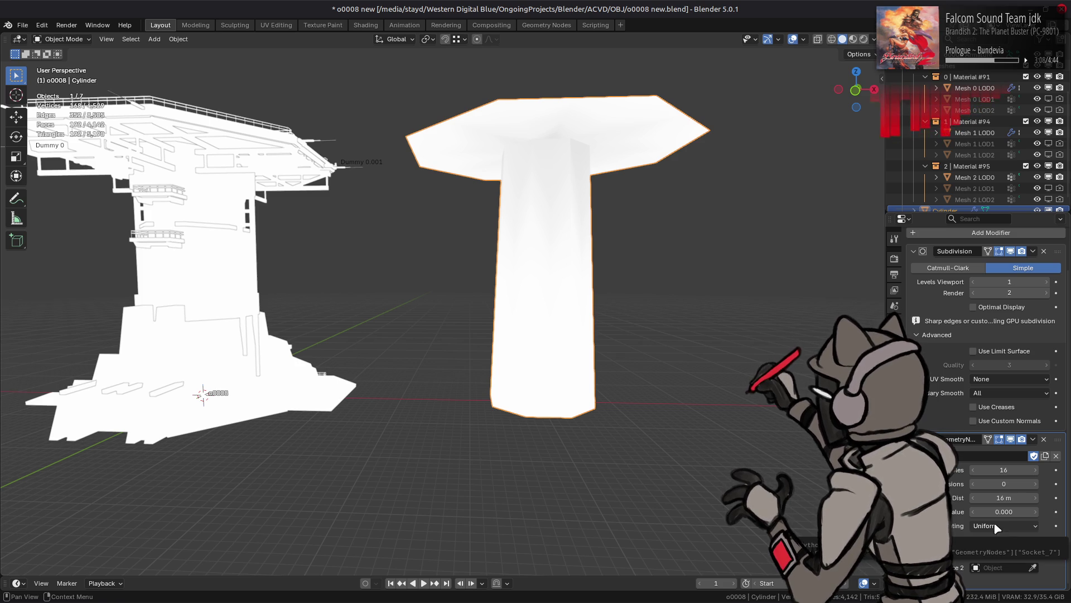
Set AO Gen's Outer Dist to 128 m.
{"action": "left_click", "coordinate": [1001, 498]}
{"action": "type", "text": "128"}
{"action": "key", "text": "Return"}
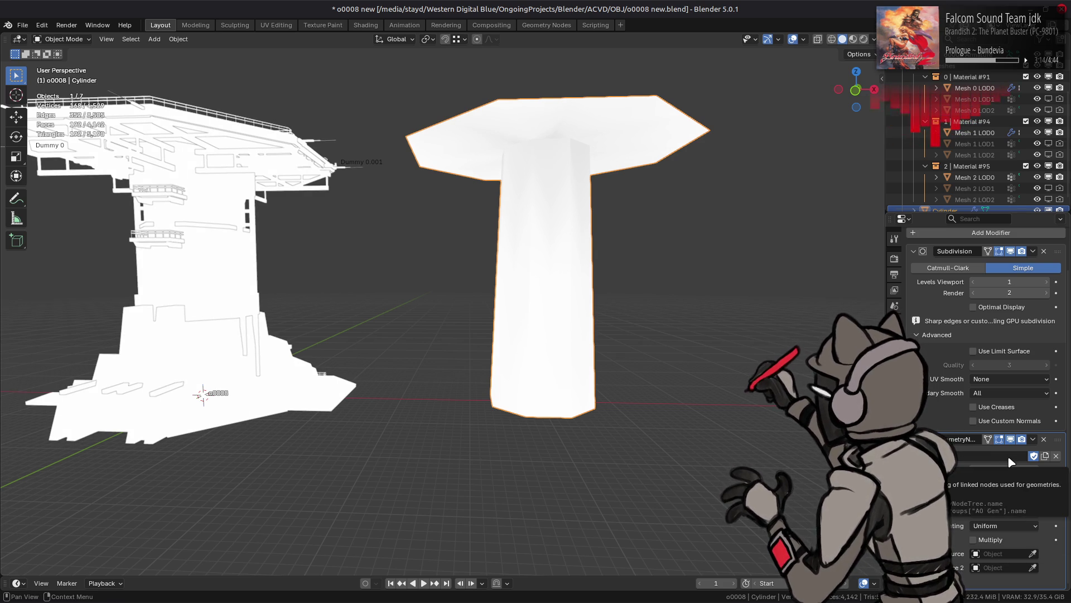
Try different AO Gen Subdivisions values and raise the Subdivision viewport level, orbiting to compare.
{"action": "left_click", "coordinate": [1037, 483]}
{"action": "left_click", "coordinate": [1037, 484]}
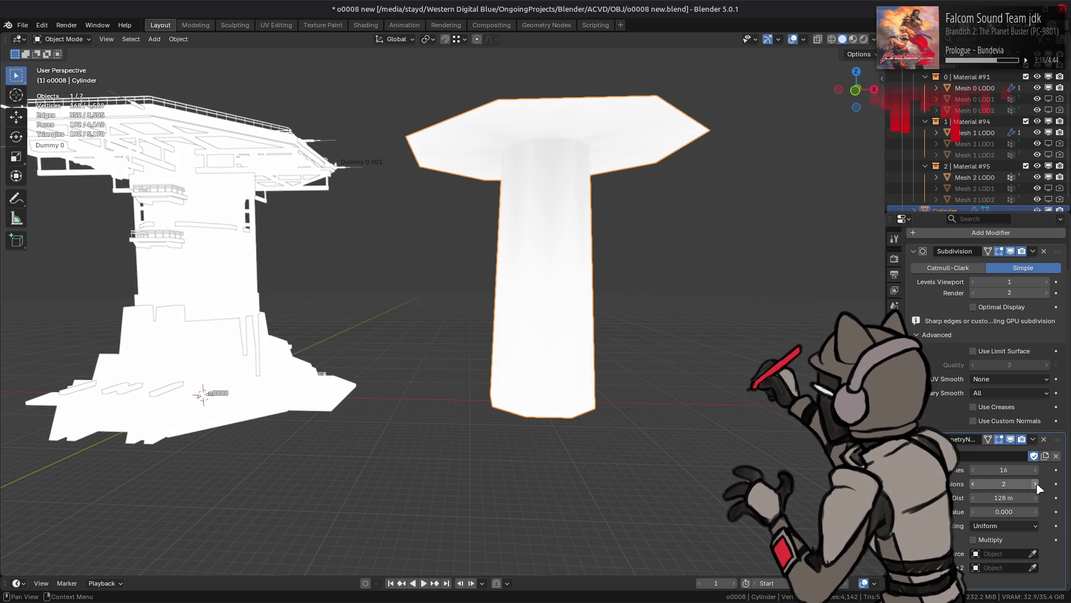
{"action": "key", "text": "ctrl+z"}
{"action": "middle_click_drag", "start_coordinate": [662, 327], "coordinate": [634, 310]}
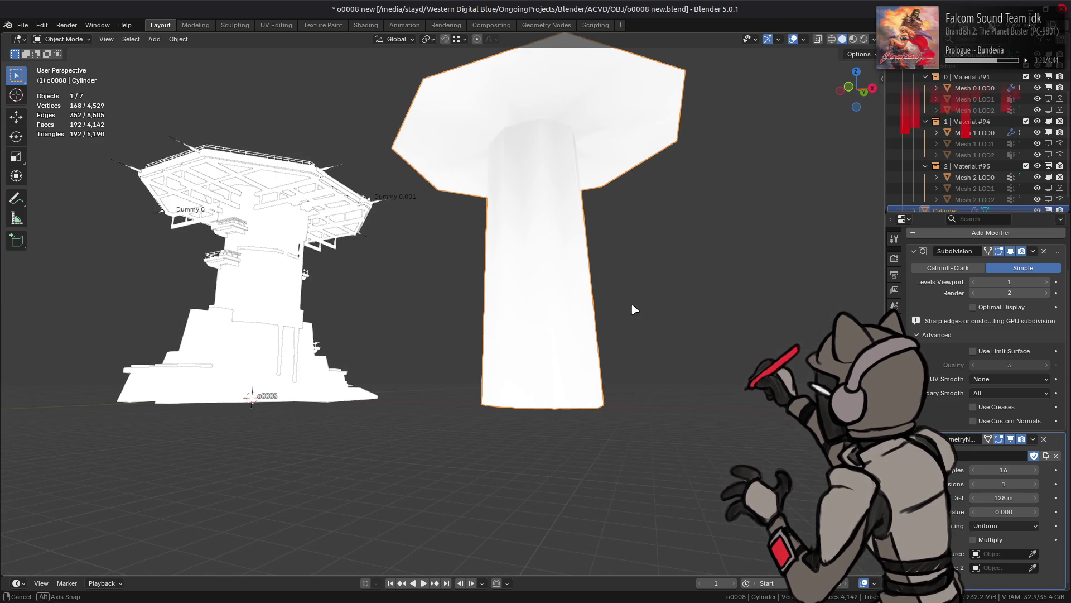
{"action": "left_click", "coordinate": [1037, 484]}
{"action": "mouse_move", "coordinate": [742, 406]}
{"action": "middle_mouse_down"}
{"action": "mouse_move", "coordinate": [734, 423]}
{"action": "mouse_move", "coordinate": [761, 421]}
{"action": "mouse_move", "coordinate": [754, 416]}
{"action": "middle_mouse_up"}
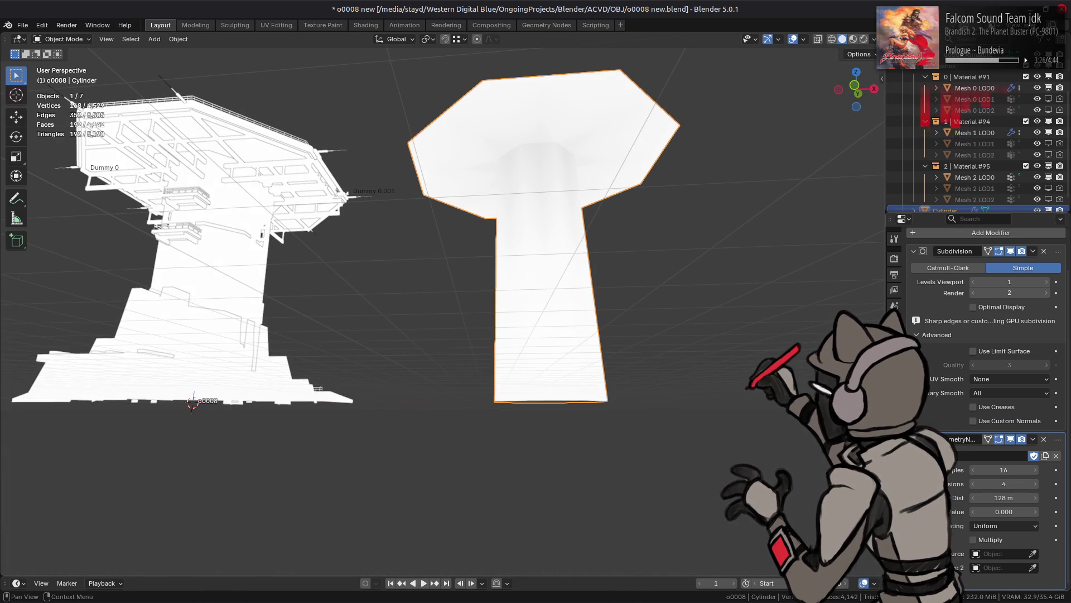
{"action": "left_click", "coordinate": [974, 487]}
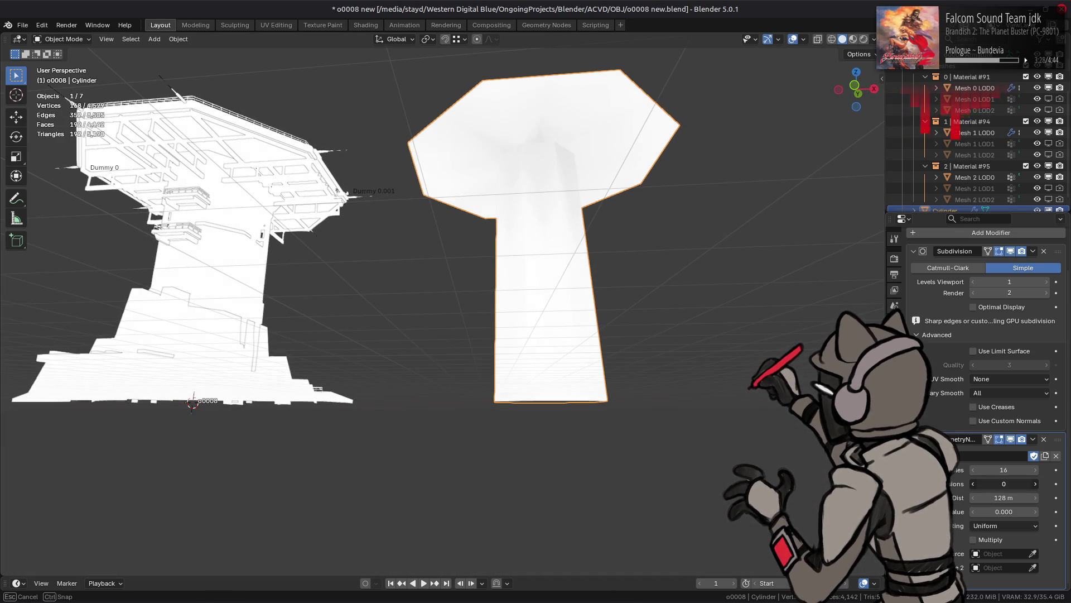
{"action": "left_click", "coordinate": [1046, 282]}
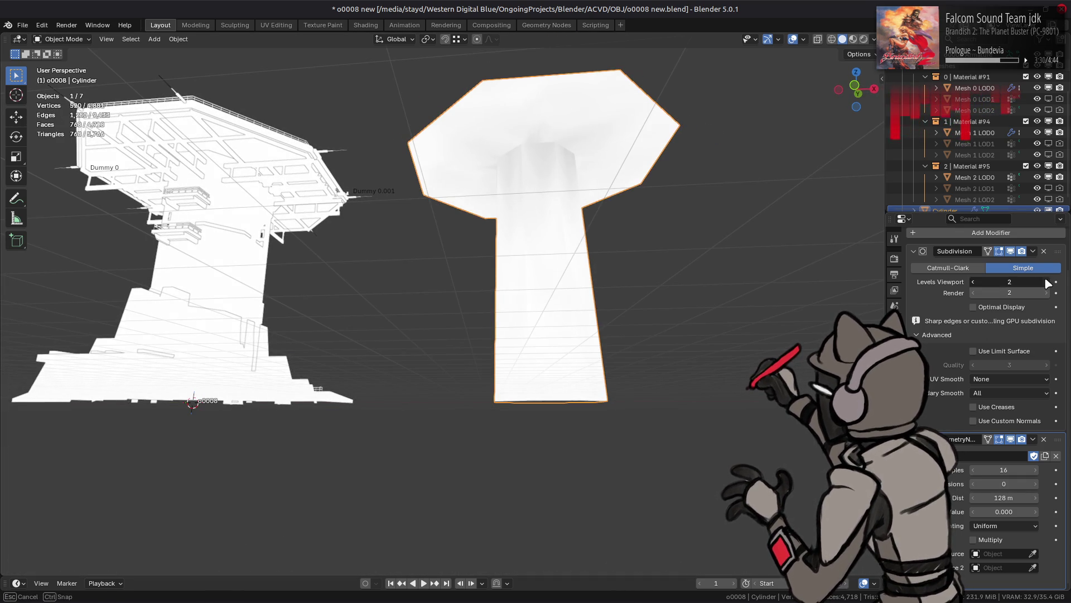
{"action": "left_click", "coordinate": [1046, 279]}
{"action": "mouse_move", "coordinate": [813, 296]}
{"action": "middle_mouse_down"}
{"action": "mouse_move", "coordinate": [807, 309]}
{"action": "mouse_move", "coordinate": [714, 305]}
{"action": "mouse_move", "coordinate": [808, 325]}
{"action": "middle_mouse_up"}
Settle on Subdivision viewport level 2 and AO Gen Subdivisions 4.
{"action": "left_click", "coordinate": [1036, 483]}
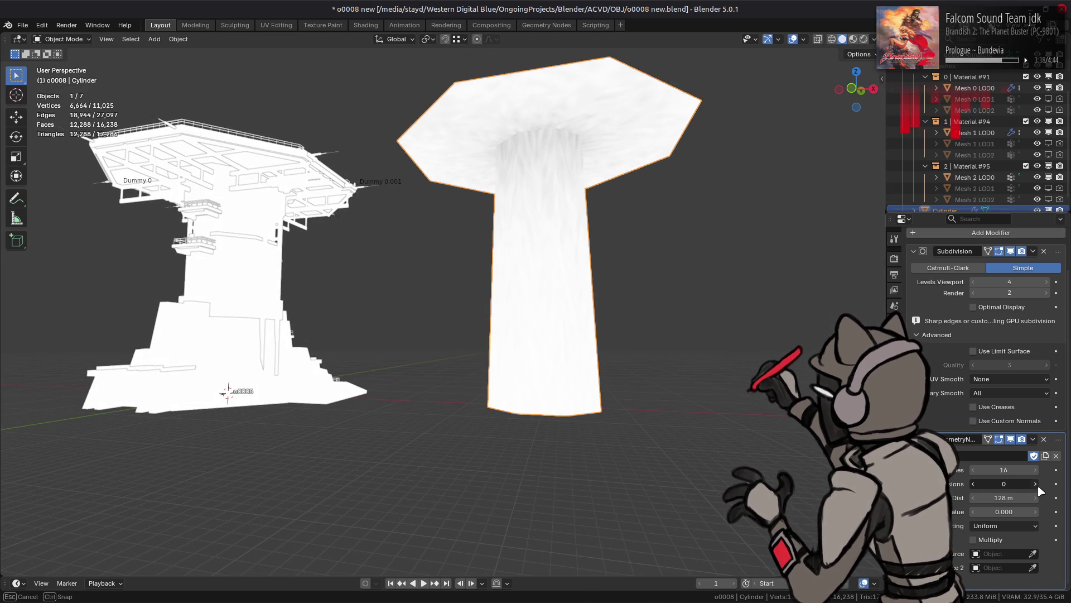
{"action": "left_click", "coordinate": [1036, 484]}
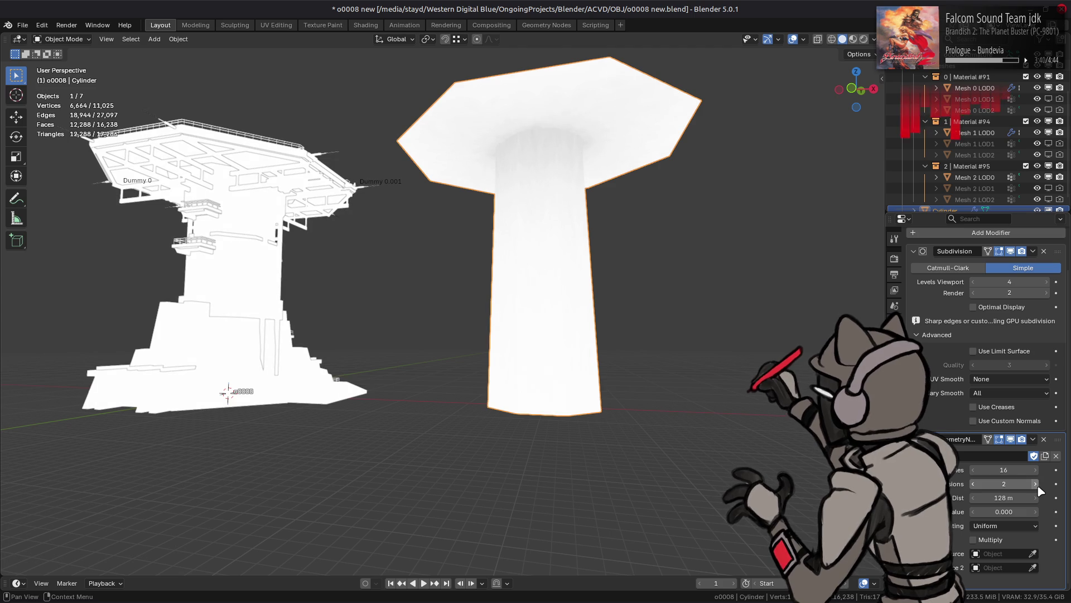
{"action": "left_click", "coordinate": [974, 283]}
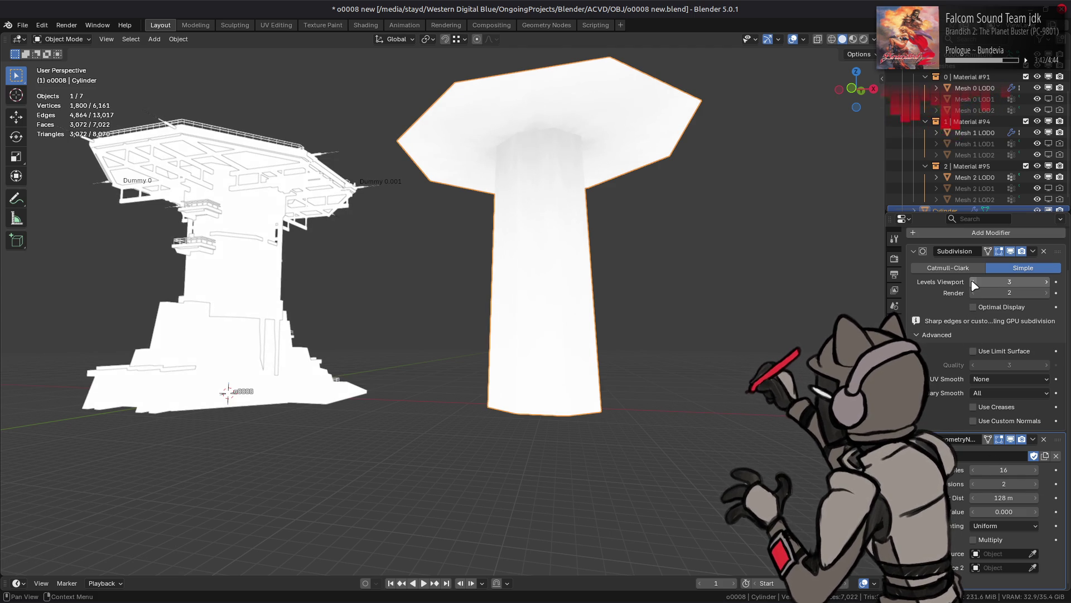
{"action": "left_click", "coordinate": [1037, 484]}
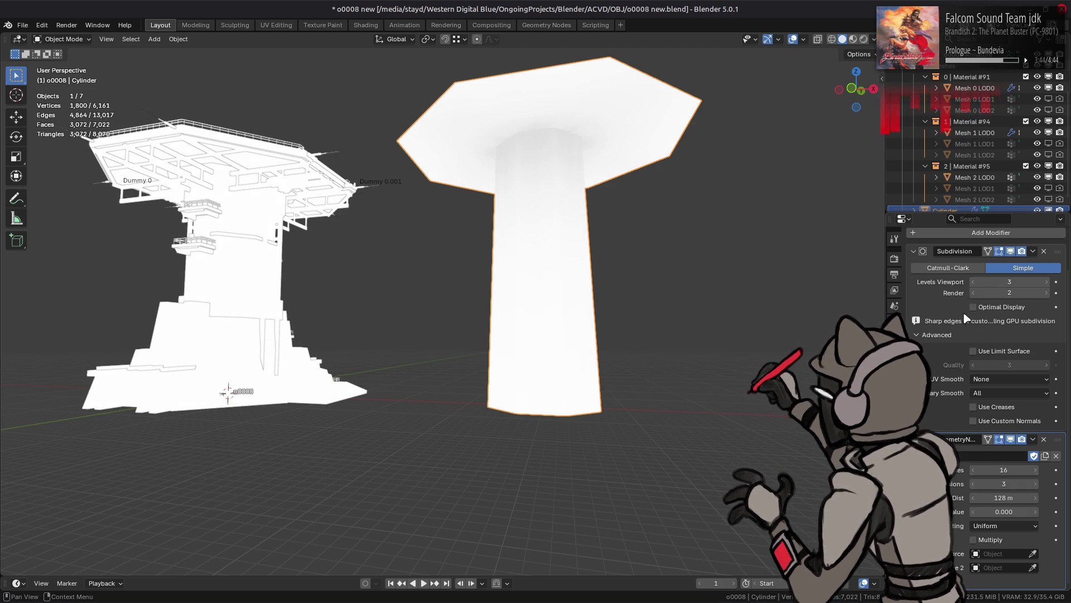
{"action": "left_click", "coordinate": [973, 283]}
{"action": "left_click", "coordinate": [1036, 484]}
{"action": "mouse_move", "coordinate": [707, 318]}
{"action": "middle_mouse_down"}
{"action": "mouse_move", "coordinate": [727, 328]}
{"action": "mouse_move", "coordinate": [727, 318]}
{"action": "middle_mouse_up"}
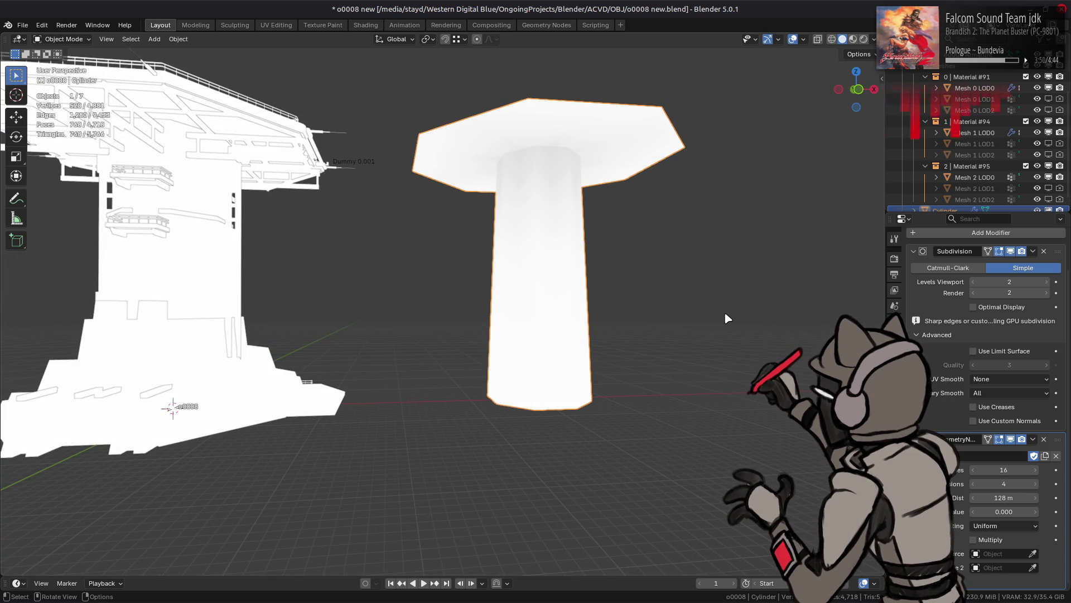
Switch to the Geometry Nodes workspace and pan to AO Gen's colour-processing nodes.
{"action": "left_click", "coordinate": [546, 25]}
{"action": "middle_click_drag", "start_coordinate": [532, 370], "coordinate": [425, 368]}
{"action": "mouse_move", "coordinate": [725, 371]}
{"action": "middle_mouse_down"}
{"action": "mouse_move", "coordinate": [558, 373]}
{"action": "mouse_move", "coordinate": [623, 373]}
{"action": "middle_mouse_up"}
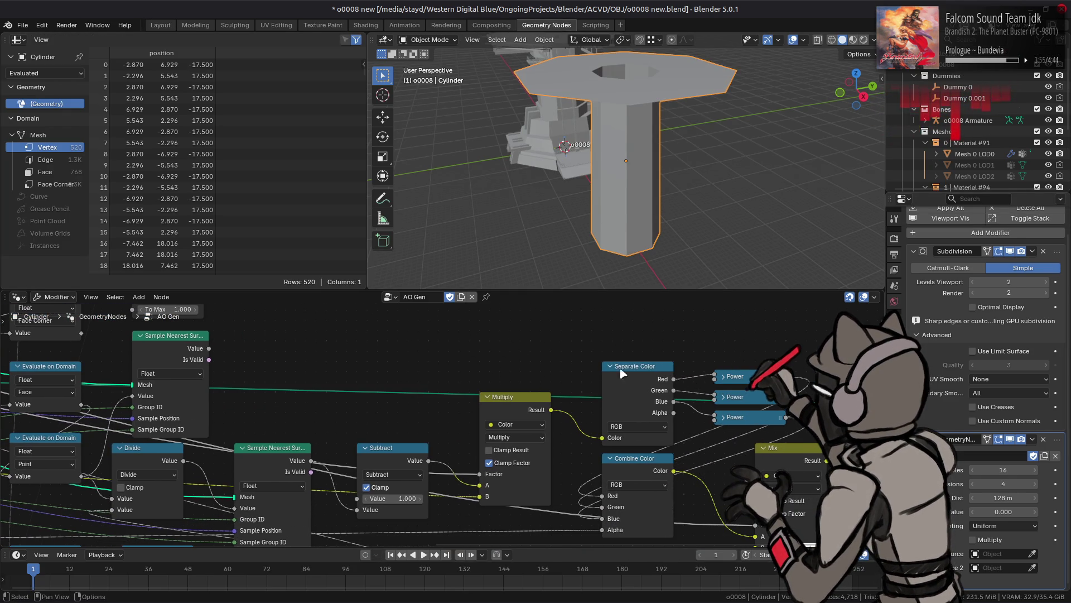
Inspect the first Power node and reposition the node view.
{"action": "left_click", "coordinate": [724, 377]}
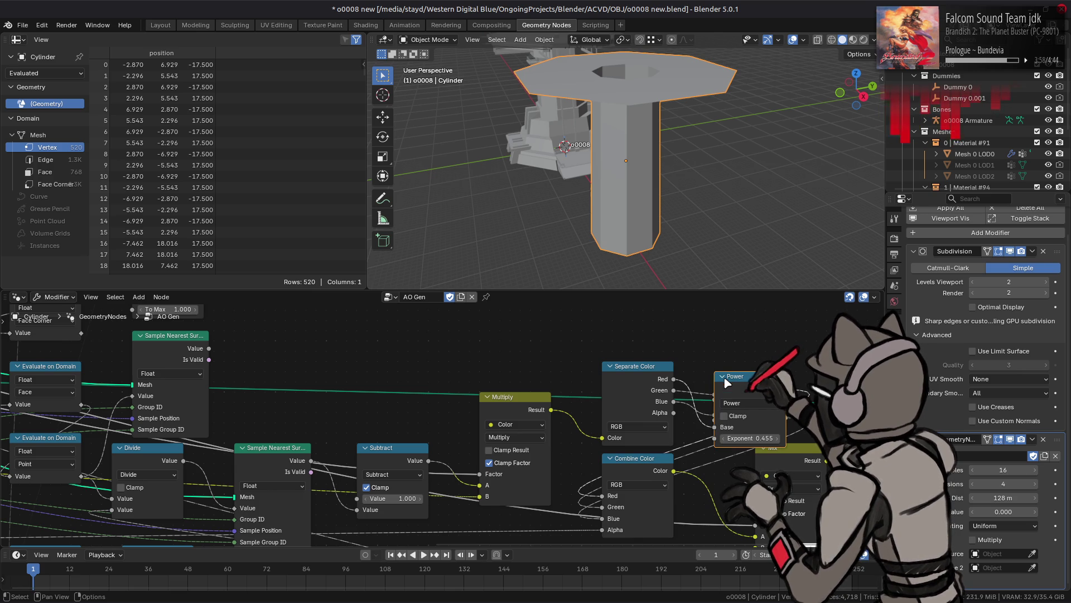
{"action": "left_click", "coordinate": [723, 378]}
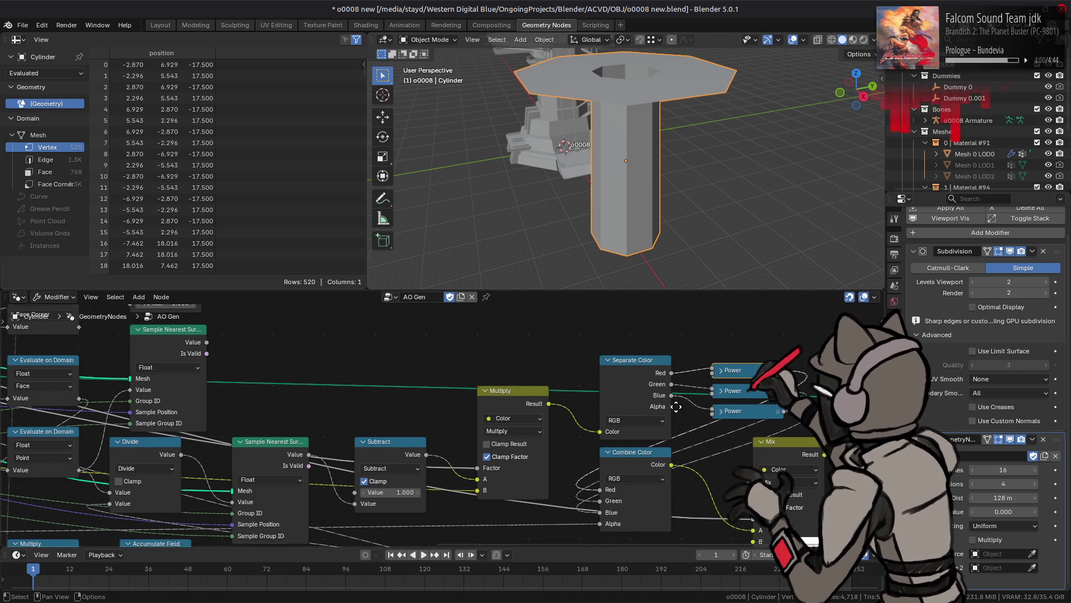
{"action": "middle_click_drag", "start_coordinate": [686, 435], "coordinate": [668, 392]}
{"action": "middle_click_drag", "start_coordinate": [656, 342], "coordinate": [644, 410]}
Add a Value node above Separate Color and set it to 1.000.
{"action": "key", "text": "shift+a"}
{"action": "mouse_move", "coordinate": [491, 268]}
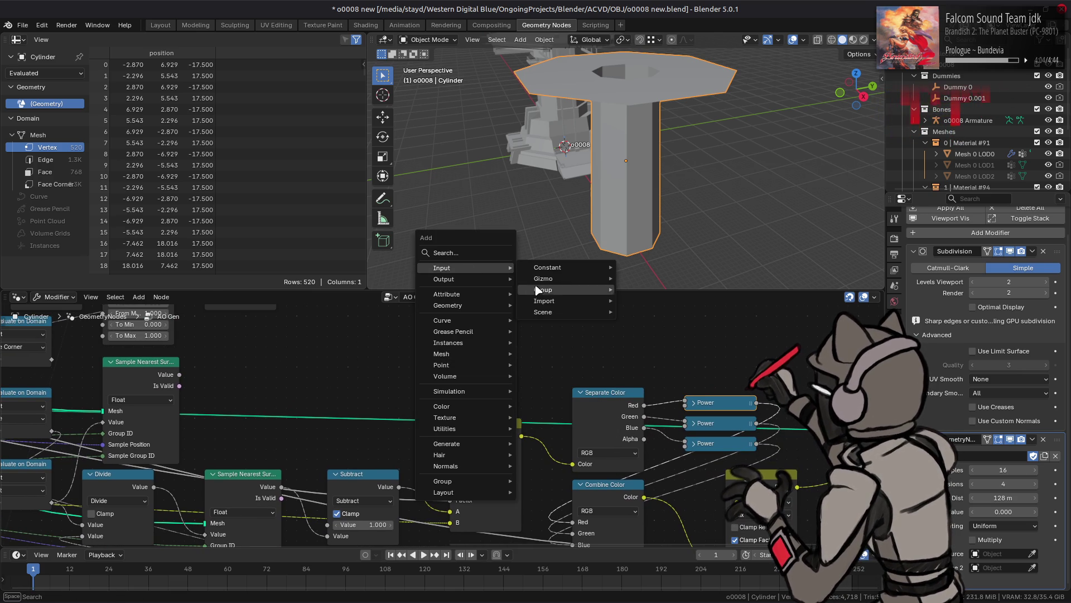
{"action": "mouse_move", "coordinate": [562, 316]}
{"action": "mouse_move", "coordinate": [545, 268]}
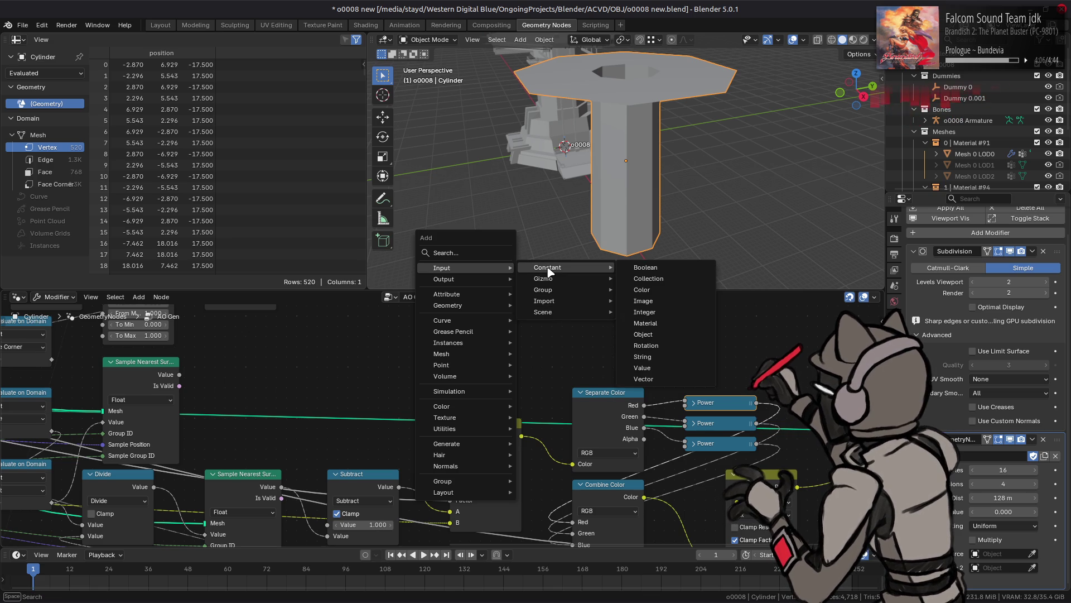
{"action": "left_click", "coordinate": [641, 362]}
{"action": "left_click", "coordinate": [572, 341]}
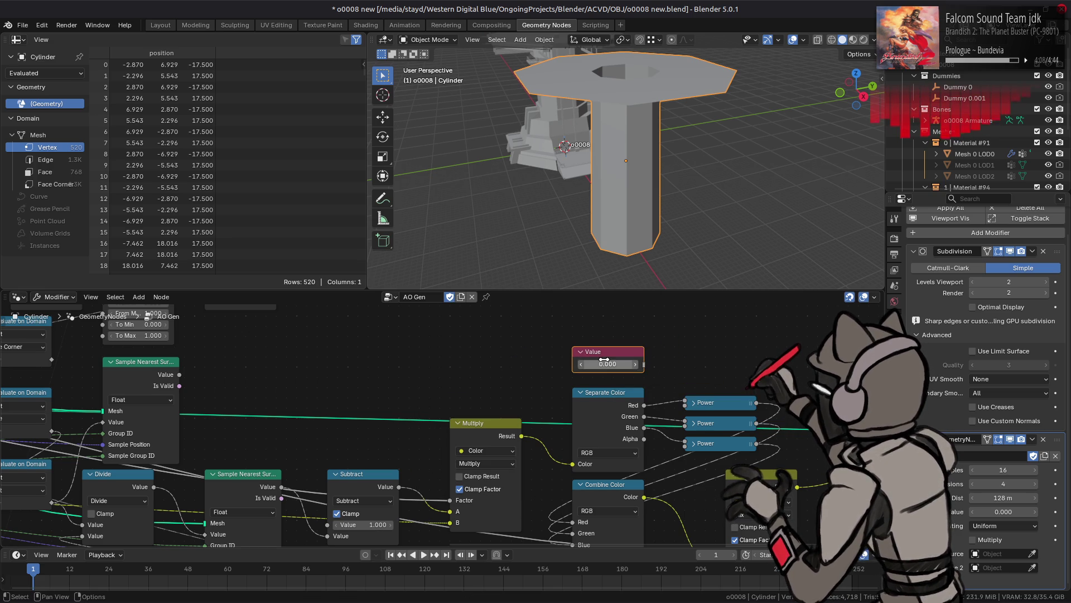
{"action": "left_click", "coordinate": [614, 364]}
{"action": "type", "text": "1"}
{"action": "key", "text": "Return"}
Connect the Value node to all three Power nodes, then go back to Layout.
{"action": "left_click_drag", "start_coordinate": [645, 363], "coordinate": [682, 410]}
{"action": "left_click_drag", "start_coordinate": [645, 364], "coordinate": [675, 423]}
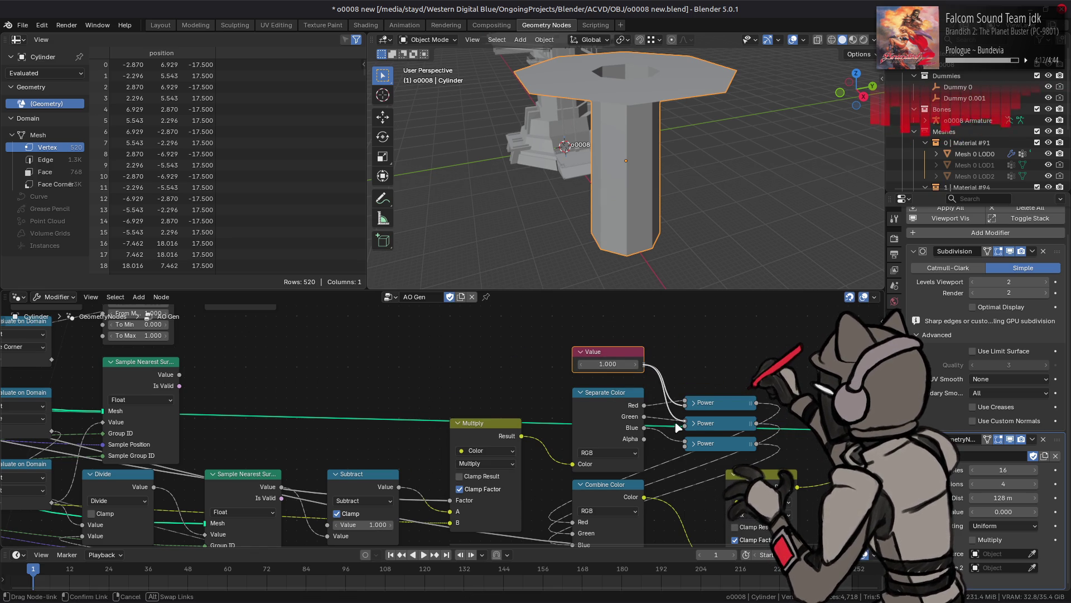
{"action": "left_click_drag", "start_coordinate": [645, 364], "coordinate": [686, 444]}
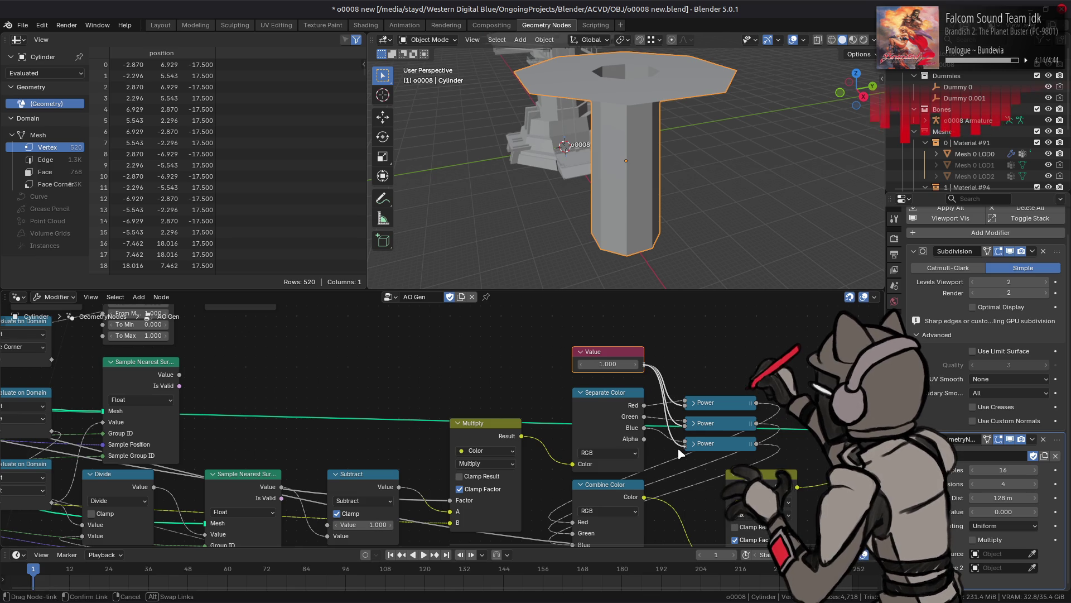
{"action": "left_click", "coordinate": [160, 25]}
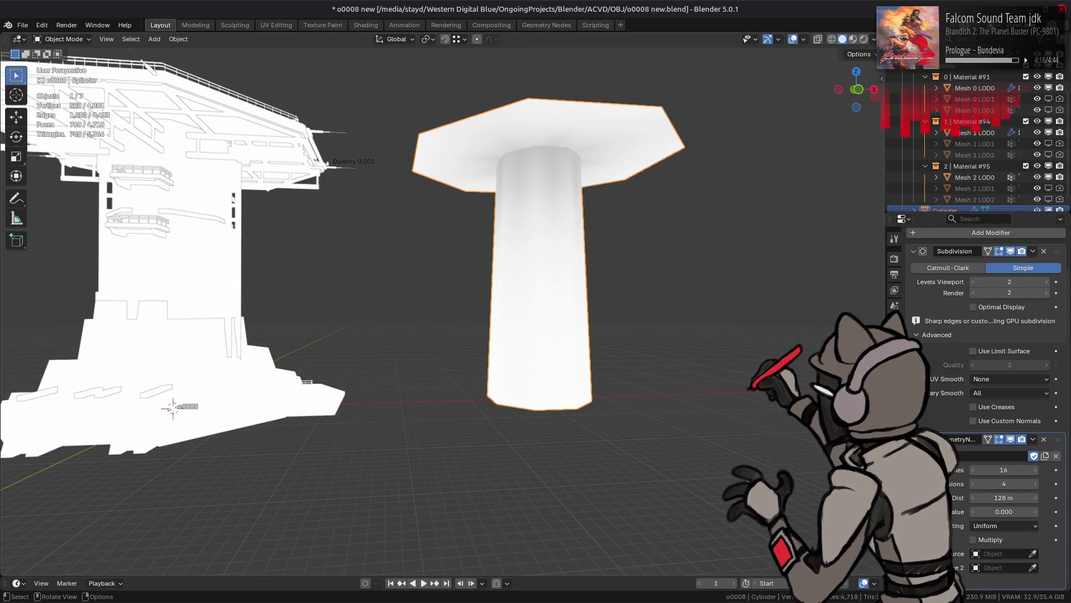
Add a Triangulate modifier to the cylinder and drag it above the AO Gen modifier.
{"action": "mouse_move", "coordinate": [745, 217]}
{"action": "middle_mouse_down"}
{"action": "mouse_move", "coordinate": [690, 216]}
{"action": "mouse_move", "coordinate": [701, 215]}
{"action": "middle_mouse_up"}
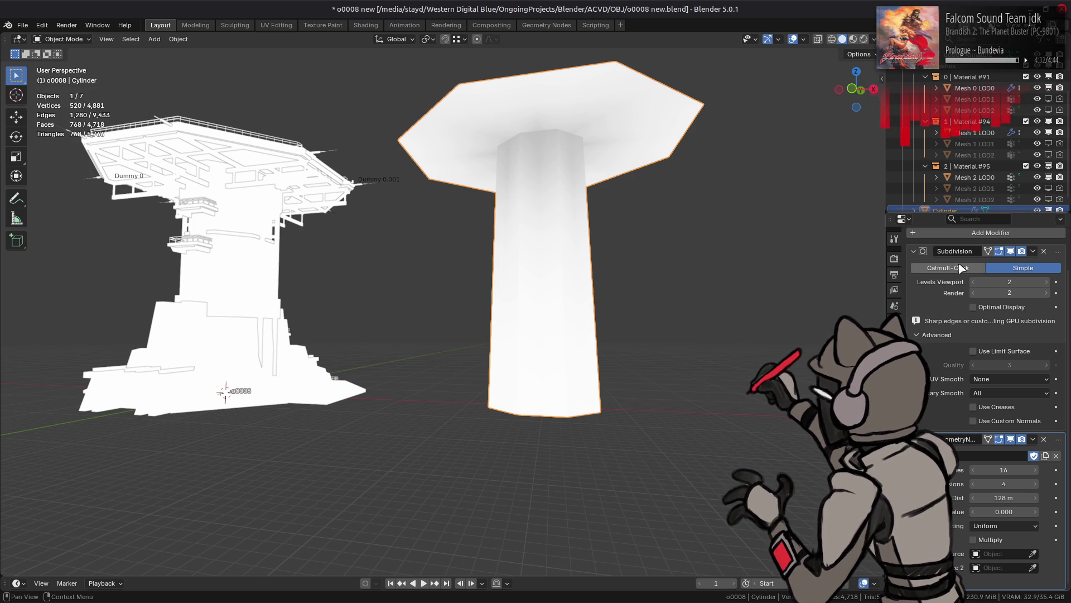
{"action": "left_click", "coordinate": [973, 233]}
{"action": "mouse_move", "coordinate": [927, 146]}
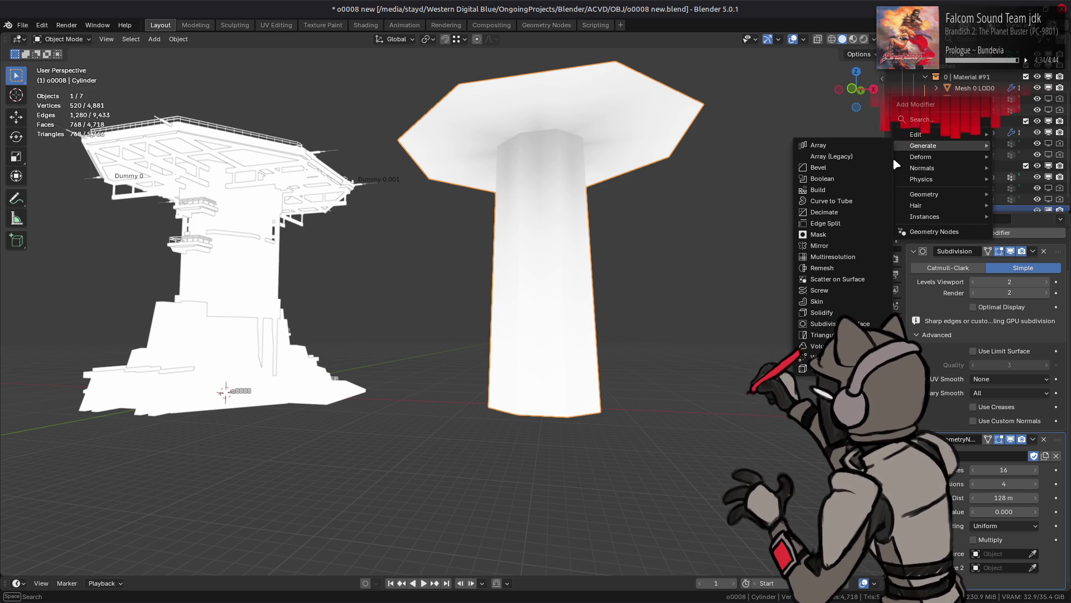
{"action": "left_click", "coordinate": [820, 335]}
{"action": "scroll", "coordinate": [1038, 502], "scroll_direction": "down", "scroll_amount": 3}
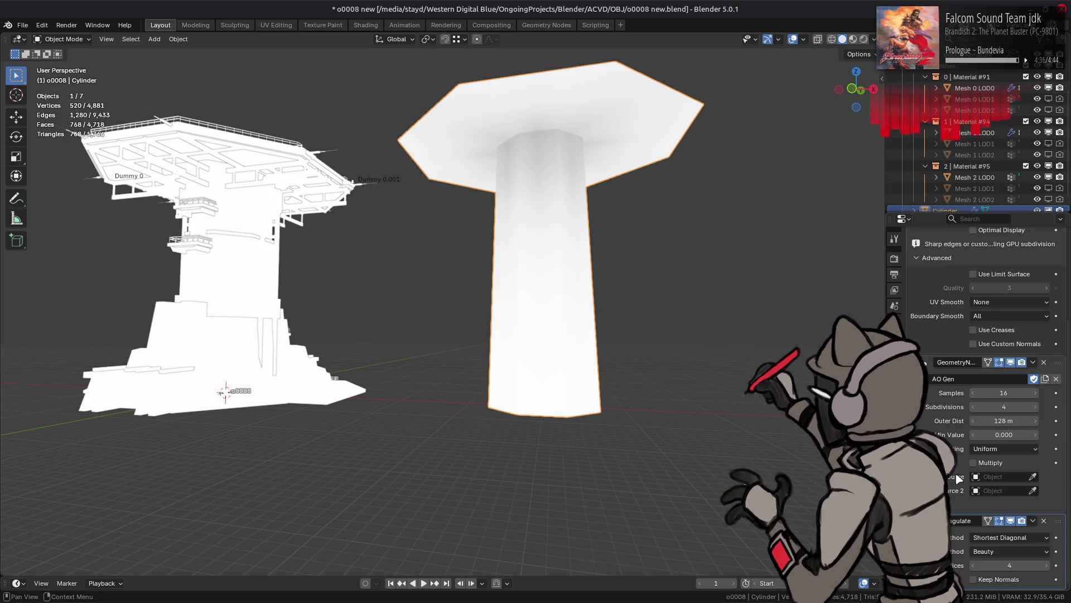
{"action": "left_click", "coordinate": [1042, 537]}
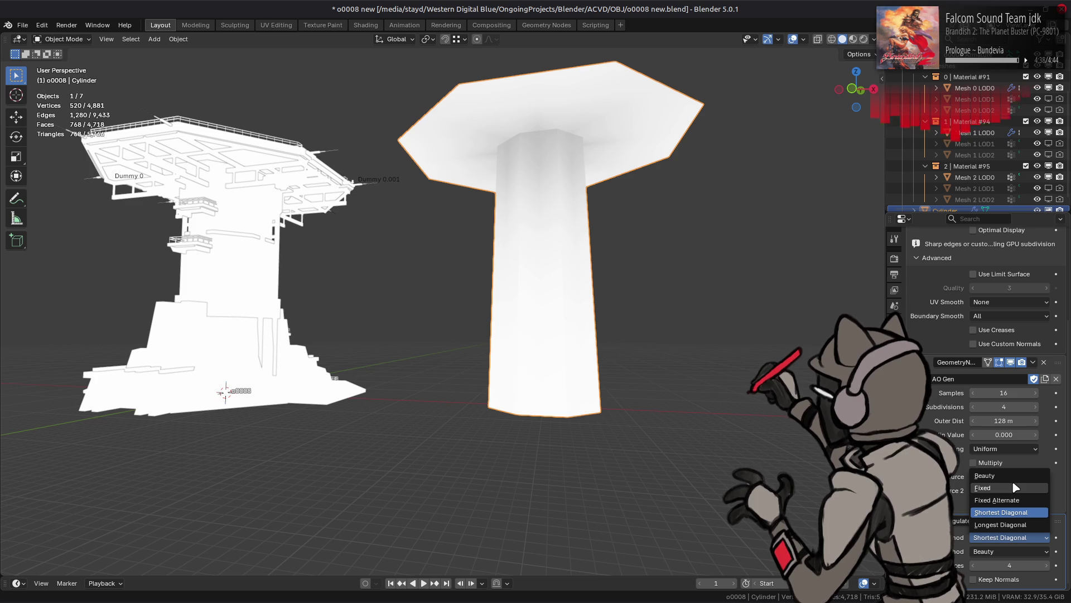
{"action": "left_click", "coordinate": [1059, 525]}
{"action": "left_click_drag", "start_coordinate": [1058, 526], "coordinate": [1051, 359]}
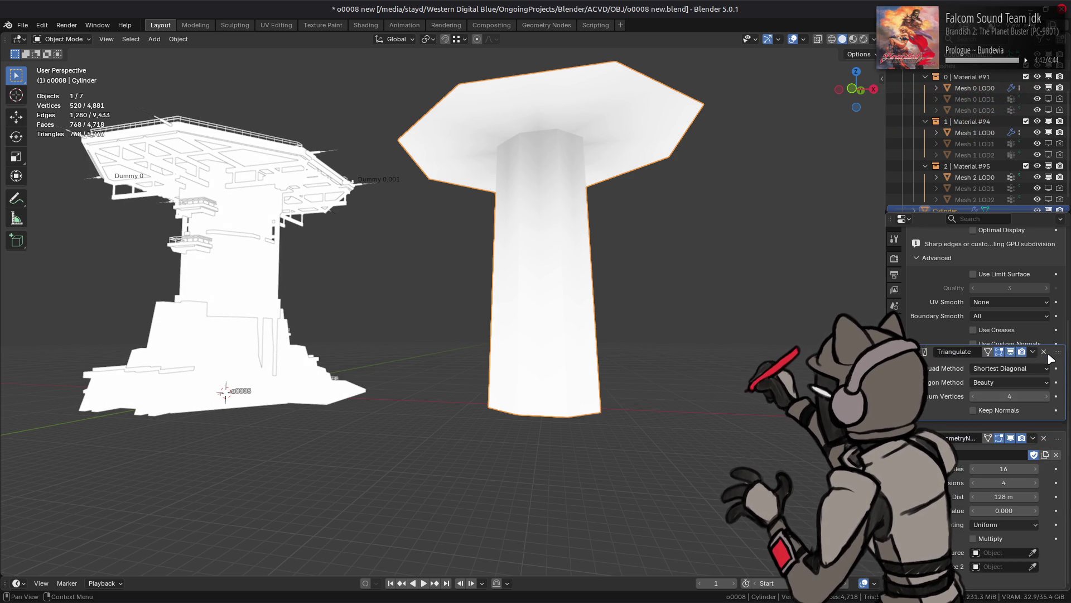
{"action": "left_click_drag", "start_coordinate": [1051, 358], "coordinate": [1051, 358]}
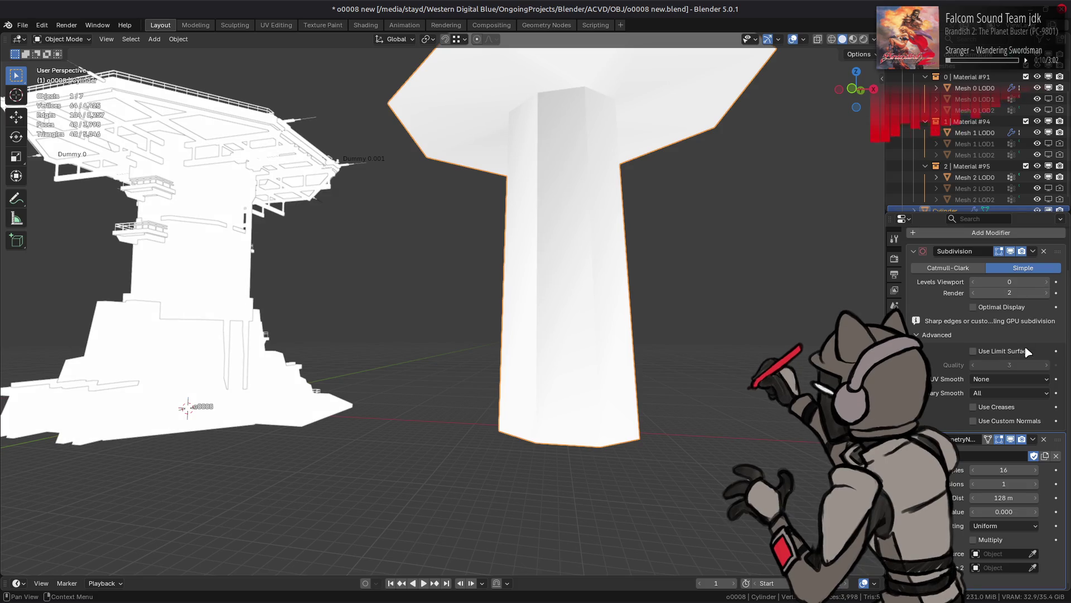
Drop AO Gen's Subdivisions to 0, then step it back up to 4.
{"action": "left_click_drag", "start_coordinate": [1037, 487], "coordinate": [1025, 487]}
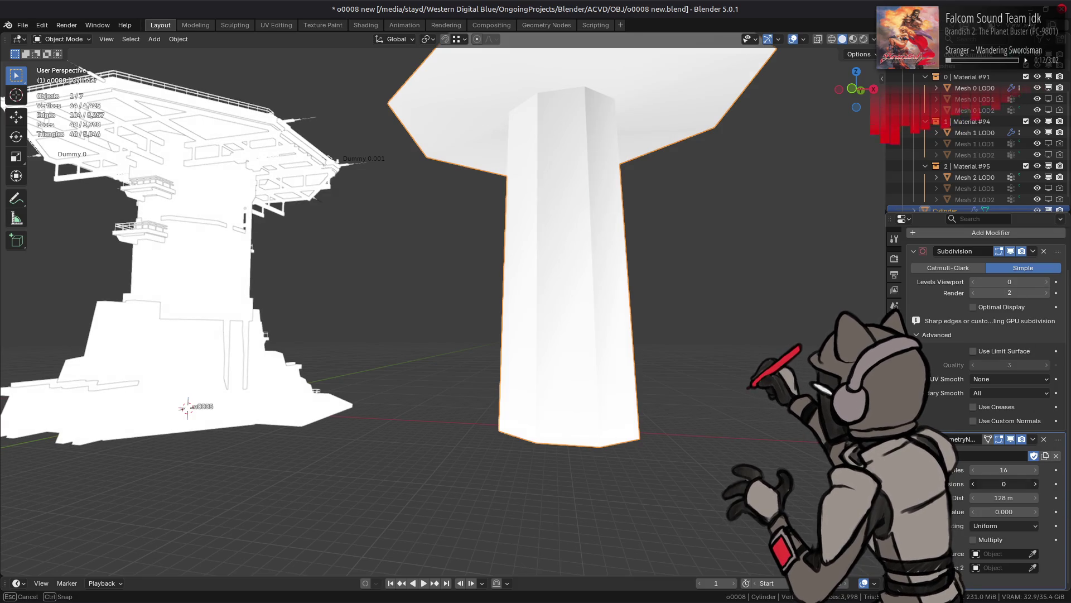
{"action": "scroll", "coordinate": [558, 251], "scroll_direction": "down", "scroll_amount": 2}
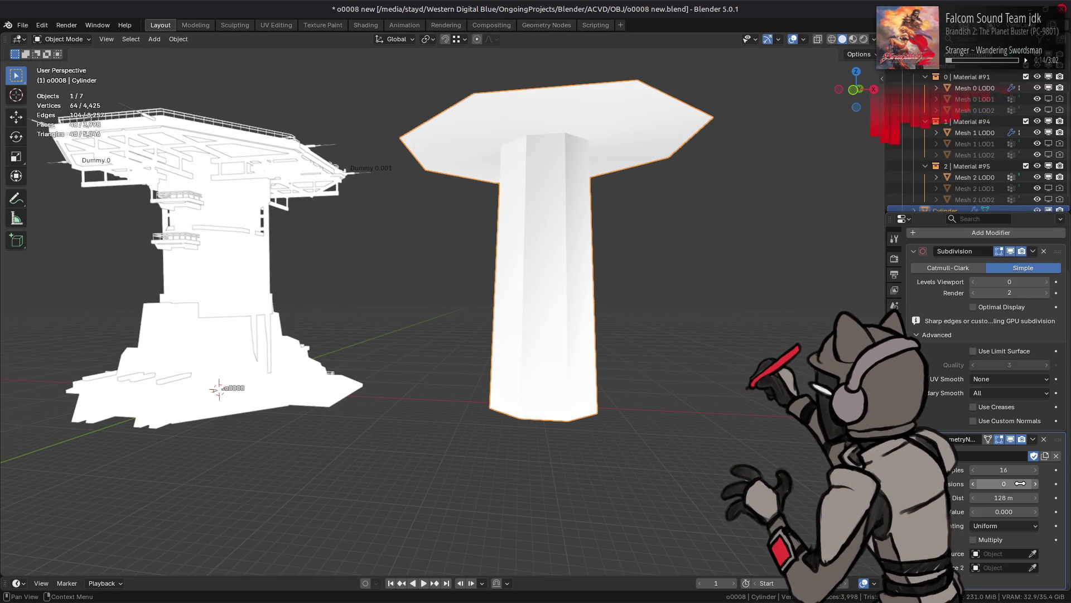
{"action": "left_click", "coordinate": [1037, 484]}
{"action": "left_click", "coordinate": [1036, 484]}
{"action": "left_click", "coordinate": [1036, 484]}
{"action": "left_click", "coordinate": [1036, 484]}
Try 128 AO samples, then undo back to 16.
{"action": "left_click", "coordinate": [1010, 470]}
{"action": "type", "text": "128"}
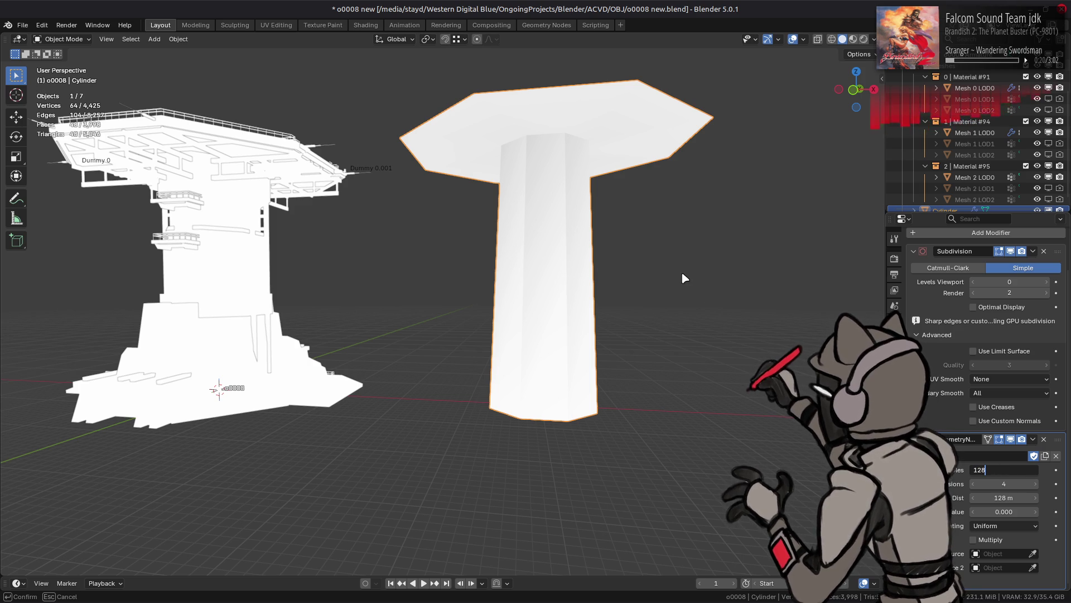
{"action": "key", "text": "Return"}
{"action": "scroll", "coordinate": [692, 273], "scroll_direction": "up", "scroll_amount": 2}
{"action": "scroll", "coordinate": [689, 273], "scroll_direction": "down", "scroll_amount": 3}
{"action": "middle_click_drag", "start_coordinate": [686, 275], "coordinate": [692, 262]}
{"action": "key", "text": "ctrl+z"}
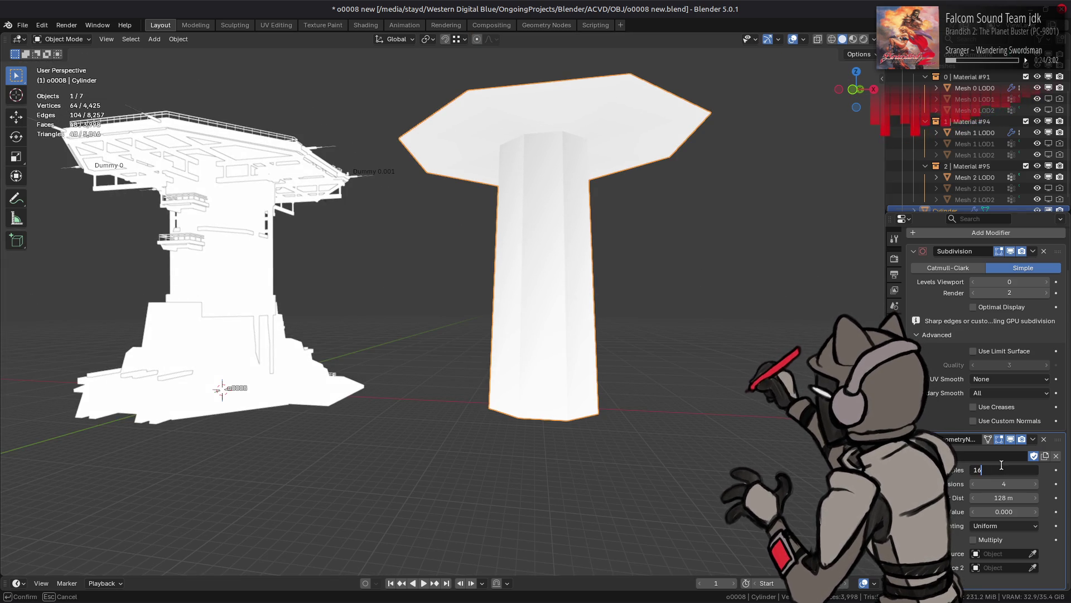
Raise the Subdivision viewport level to 4 while testing lower AO Gen Subdivisions and 64/128 samples.
{"action": "left_click_drag", "start_coordinate": [1051, 280], "coordinate": [1049, 286]}
{"action": "left_click", "coordinate": [975, 484]}
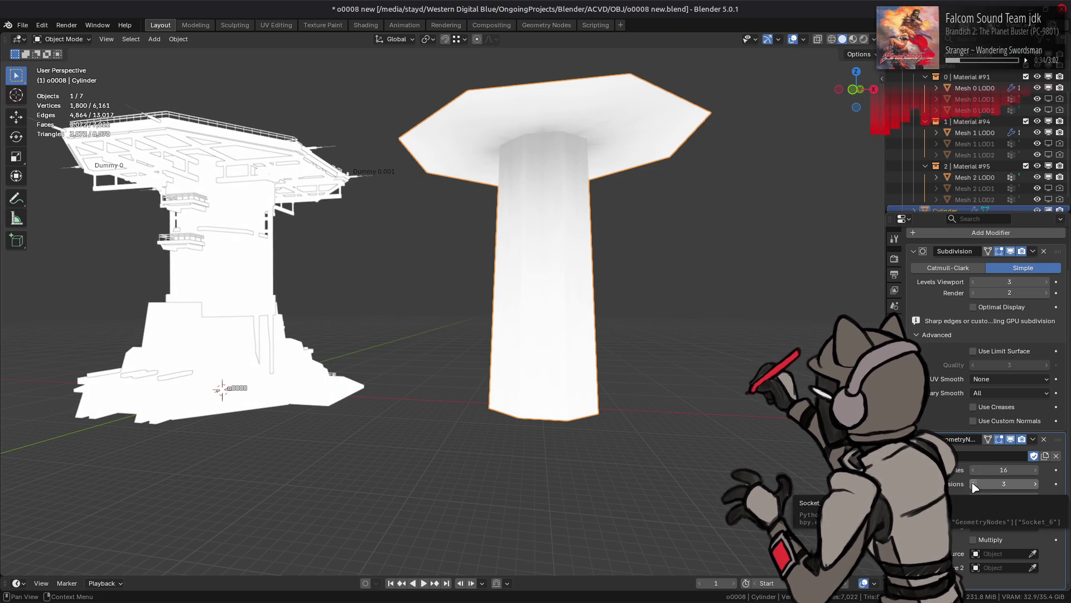
{"action": "left_click_drag", "start_coordinate": [1052, 286], "coordinate": [1060, 286]}
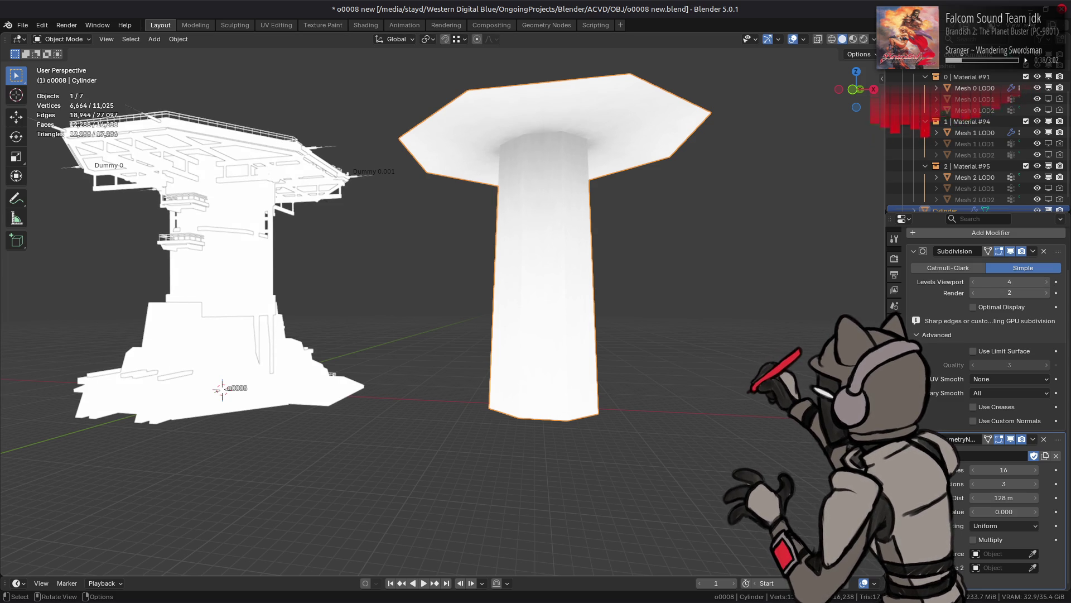
{"action": "left_click", "coordinate": [976, 484]}
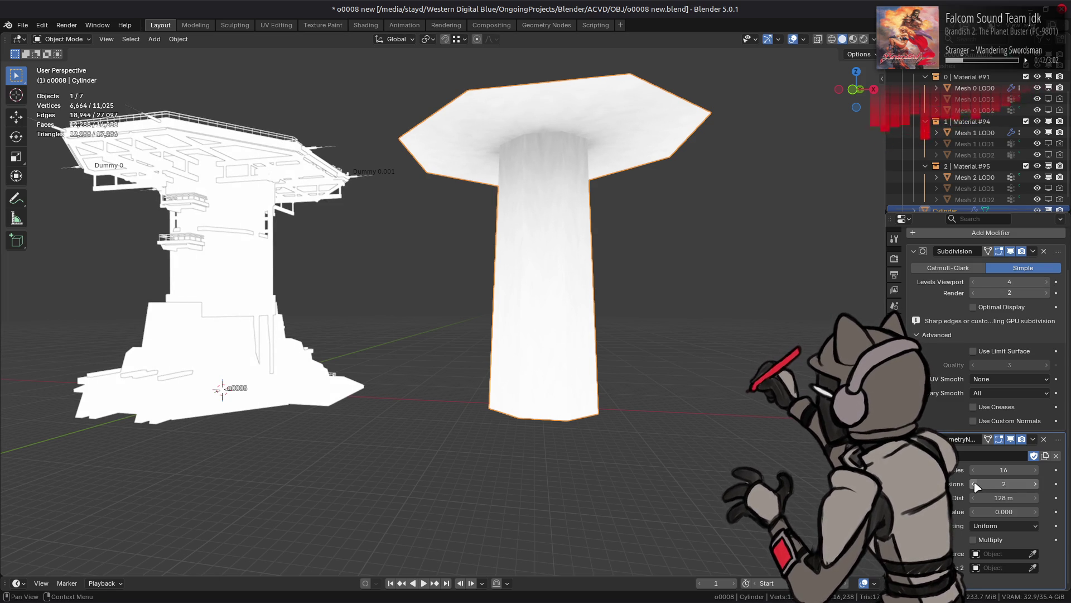
{"action": "left_click_drag", "start_coordinate": [985, 483], "coordinate": [975, 470]}
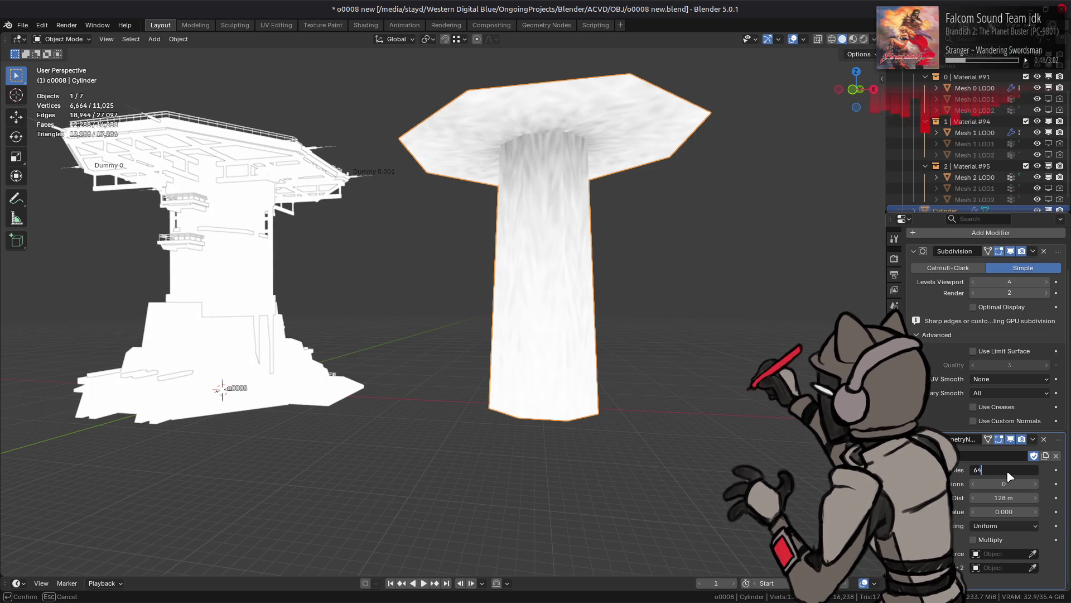
{"action": "key", "text": "Return"}
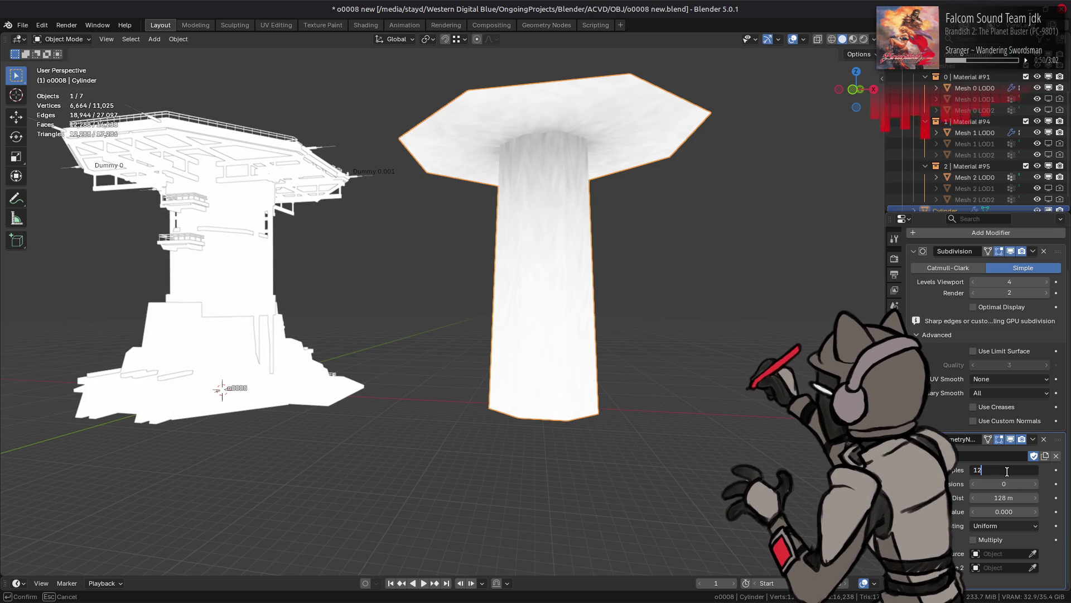
{"action": "key", "text": "Return"}
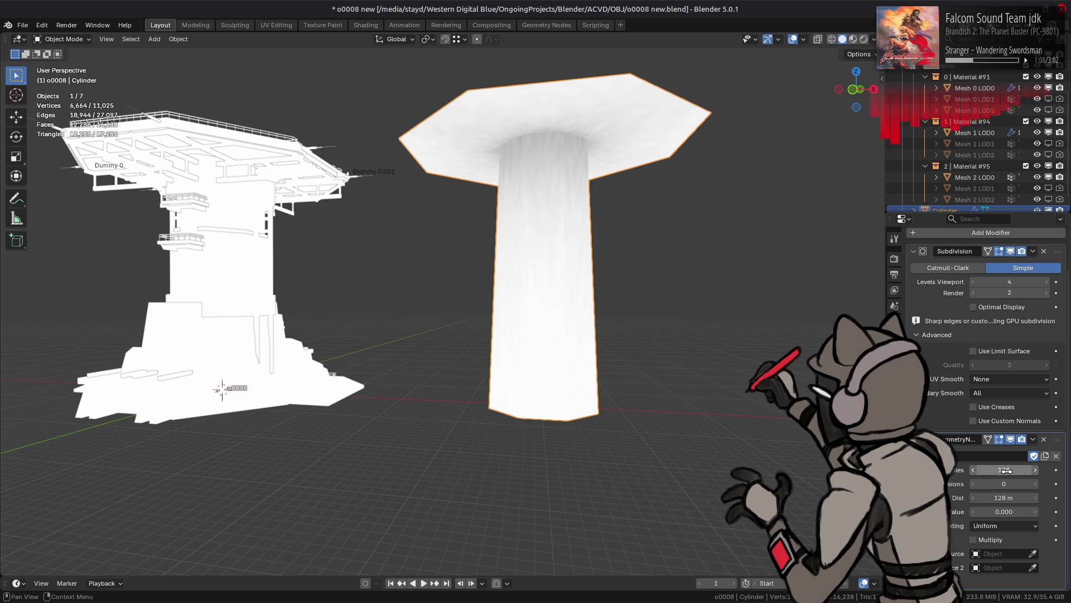
{"action": "left_click", "coordinate": [1035, 487]}
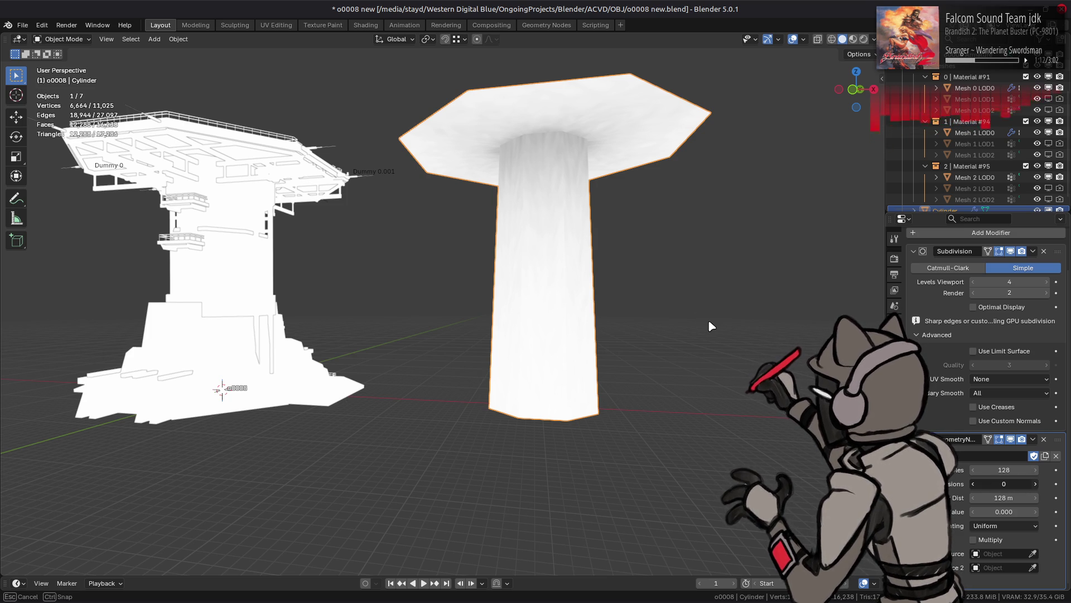
Set AO Gen's Samples back to 16.
{"action": "left_click", "coordinate": [994, 470]}
{"action": "type", "text": "16"}
{"action": "key", "text": "Return"}
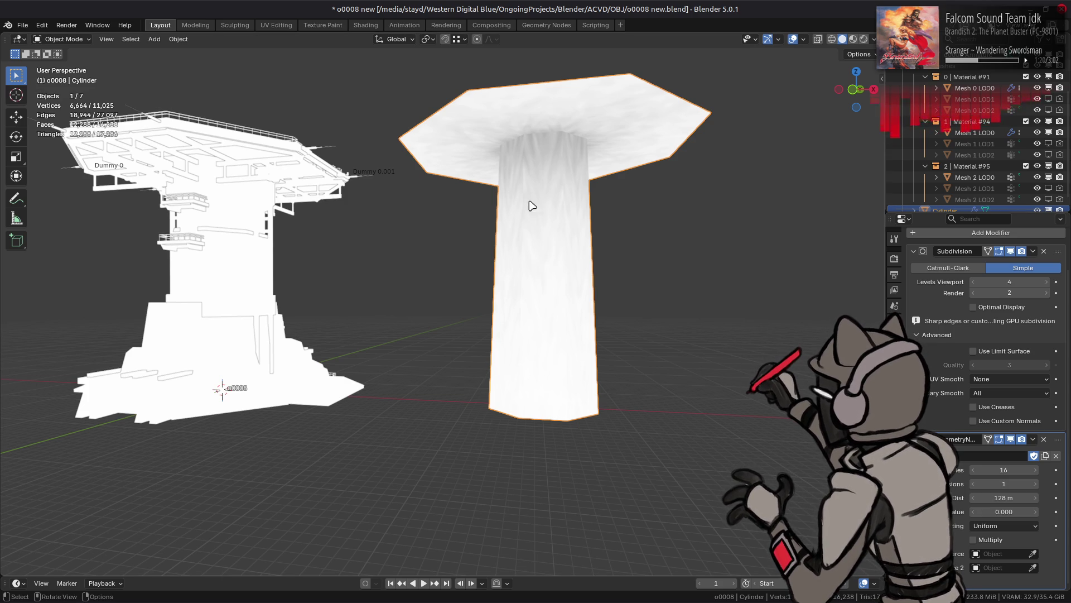
{"action": "scroll", "coordinate": [977, 179], "scroll_direction": "down", "scroll_amount": 1}
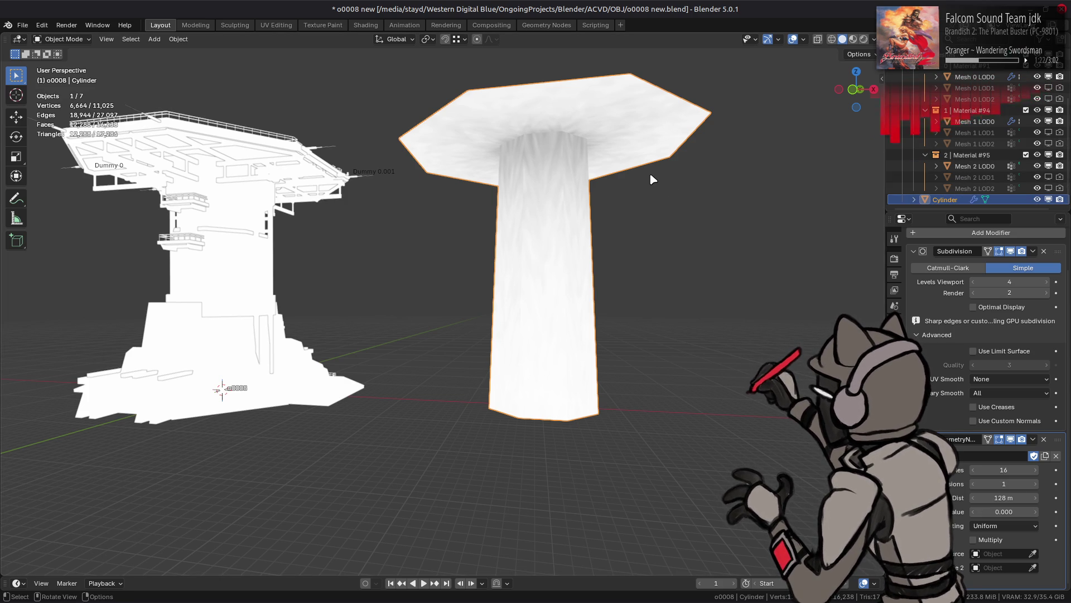
Rename the Cylinder to dst, duplicate it in place, and hide the original.
{"action": "double_click", "coordinate": [951, 200]}
{"action": "type", "text": "t"}
{"action": "key", "text": "Return"}
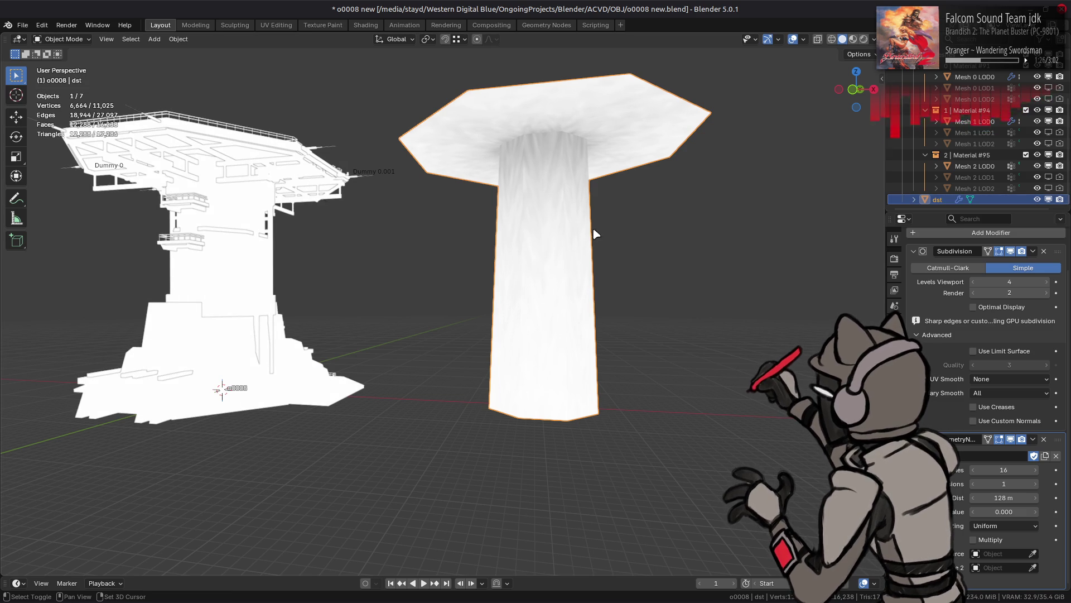
{"action": "key", "text": "shift+d"}
{"action": "key", "text": "Escape"}
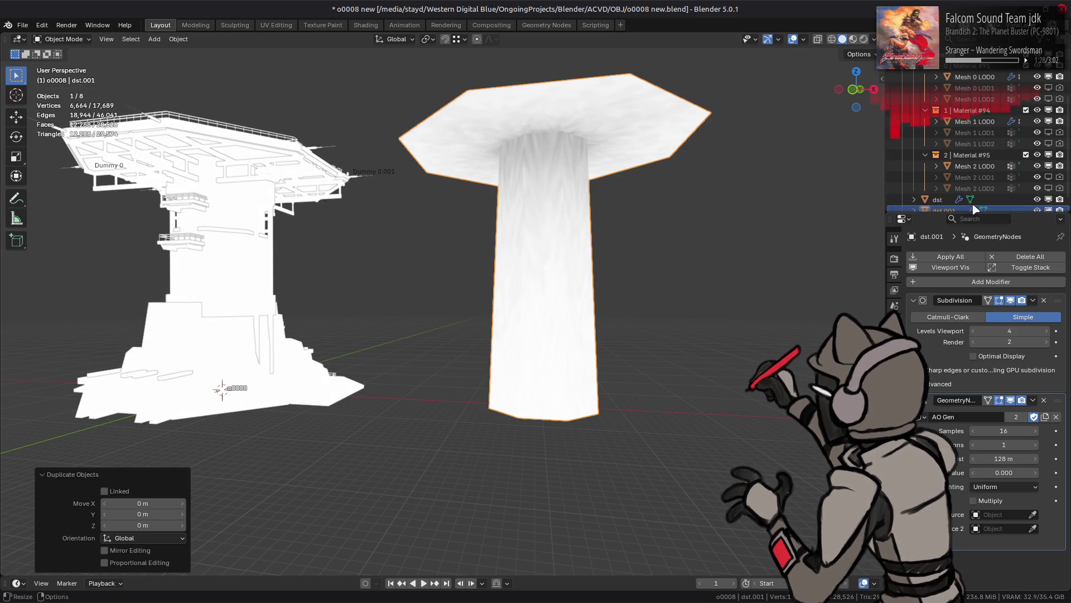
{"action": "scroll", "coordinate": [967, 212], "scroll_direction": "down", "scroll_amount": 1}
{"action": "left_click", "coordinate": [1037, 188]}
Rename the duplicate to src and remove its AO Gen and Subdivision modifiers.
{"action": "double_click", "coordinate": [944, 199]}
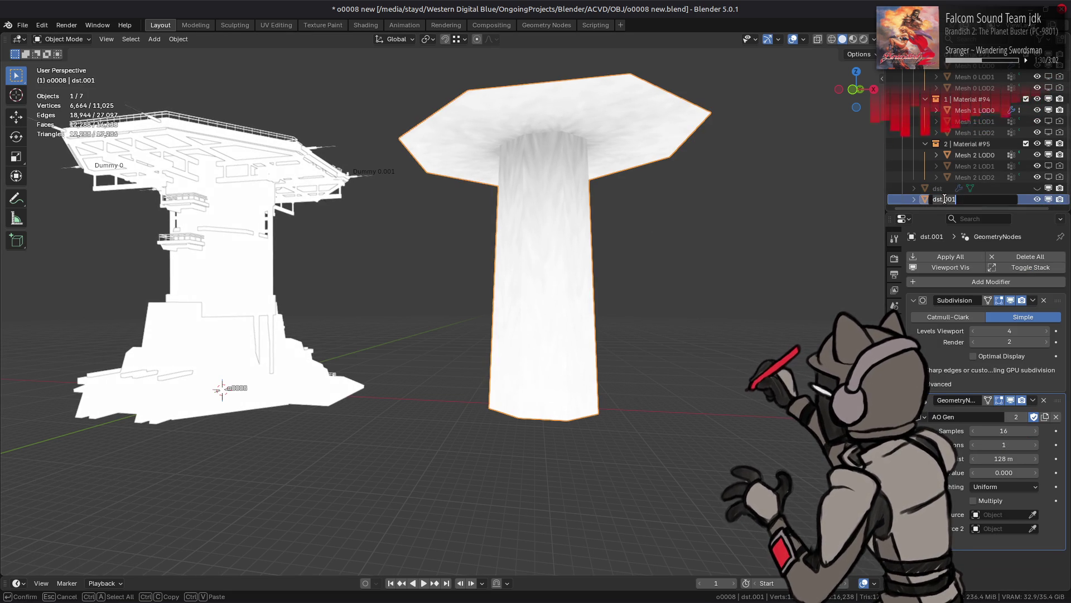
{"action": "type", "text": "stc"}
{"action": "key", "text": "Return"}
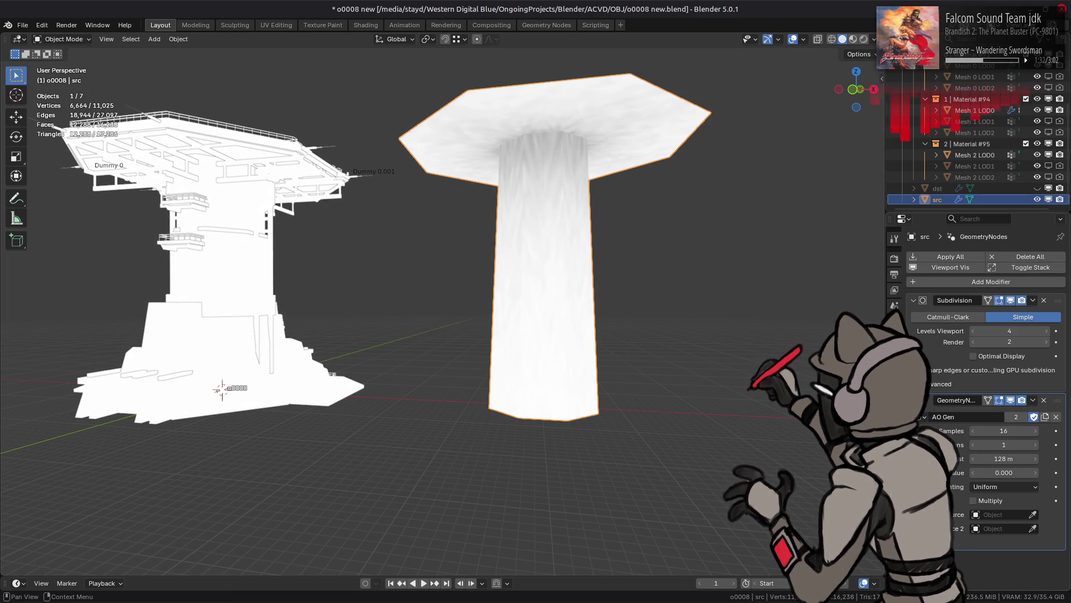
{"action": "left_click", "coordinate": [1044, 400]}
{"action": "left_click", "coordinate": [1044, 301]}
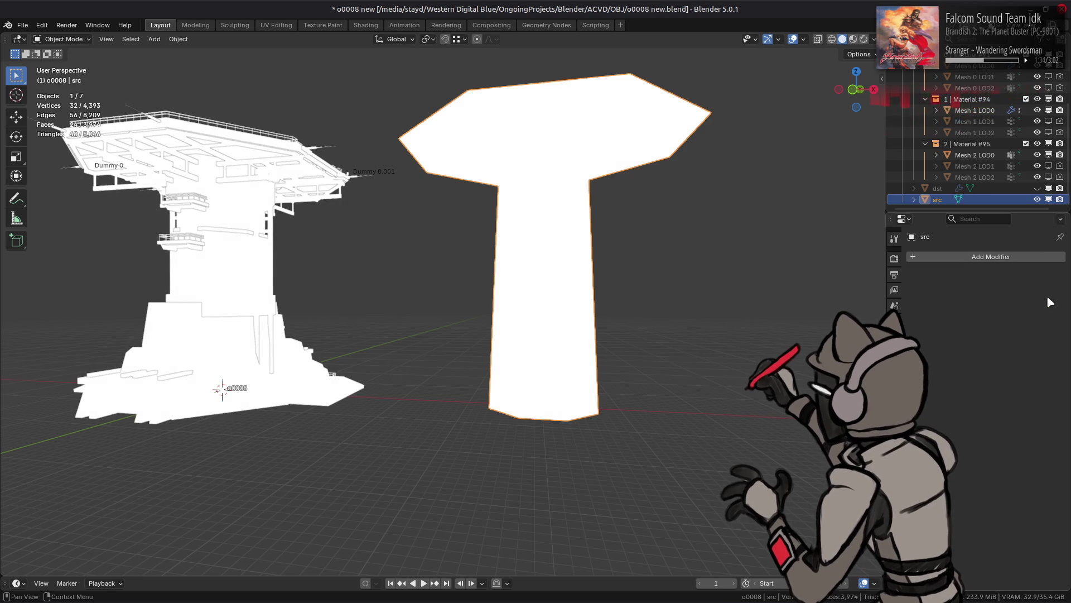
Dissolve src's middle edge loop in Edit Mode.
{"action": "key", "text": "Tab"}
{"action": "left_click", "coordinate": [558, 274], "text": "alt"}
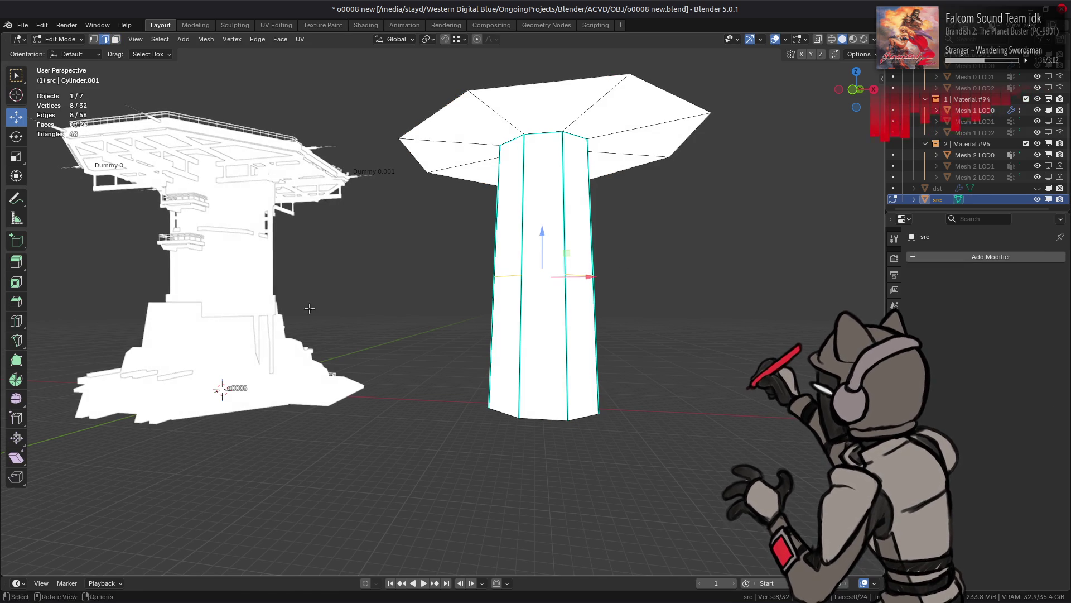
{"action": "right_click", "coordinate": [276, 150]}
{"action": "left_click", "coordinate": [274, 535]}
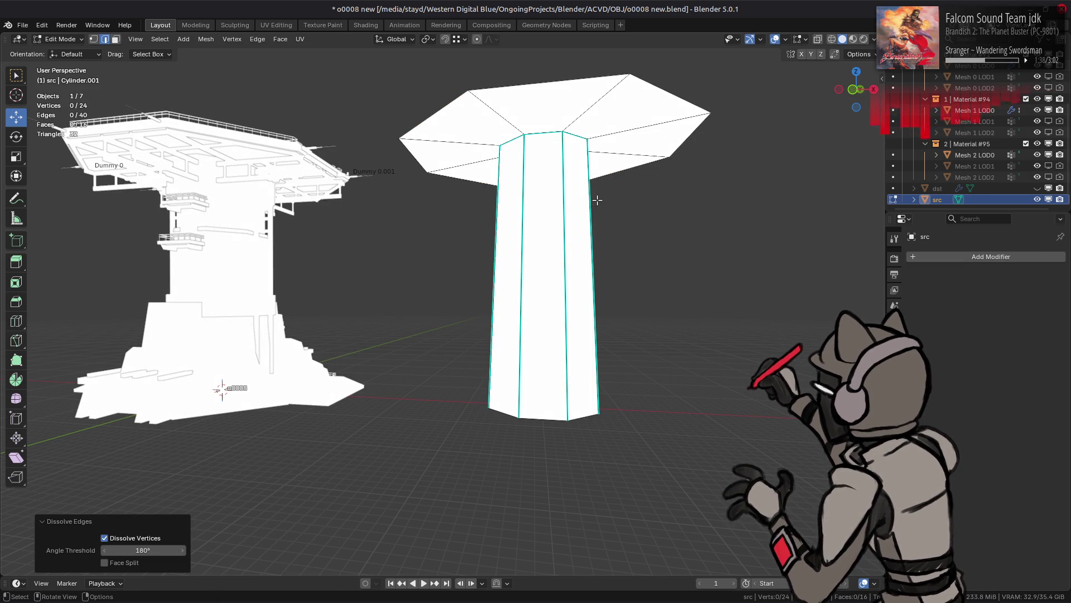
{"action": "key", "text": "Tab"}
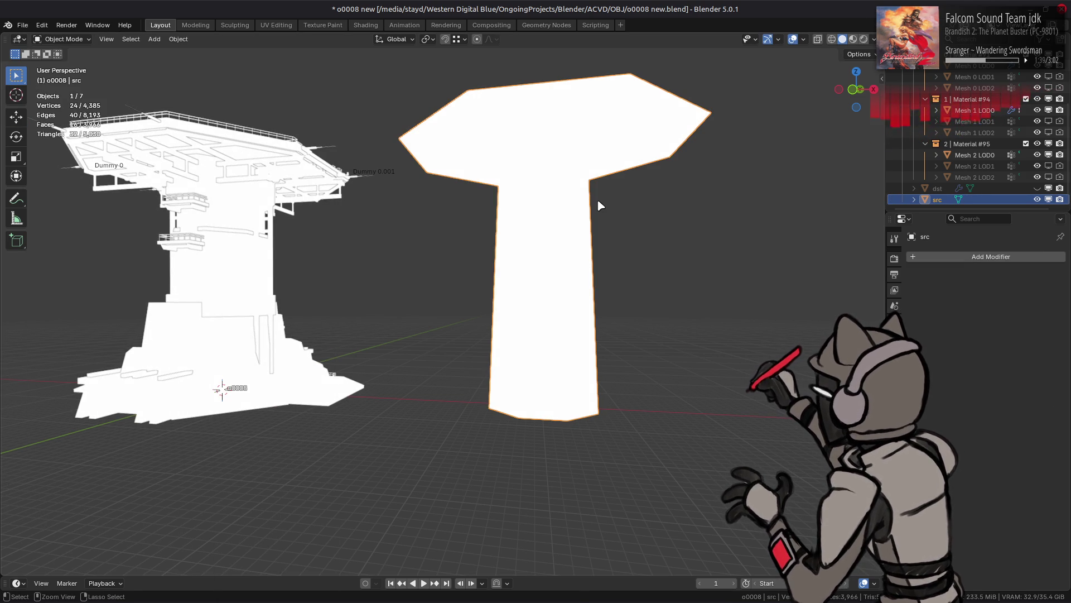
Save o0008 new.blend, hide src, and show and select dst.
{"action": "key", "text": "ctrl+s"}
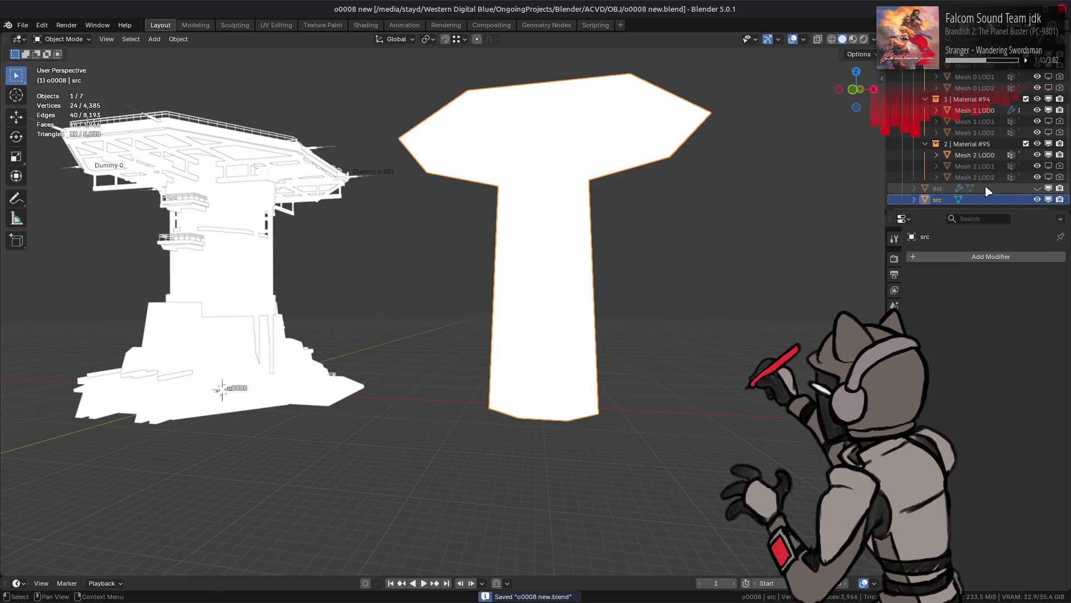
{"action": "left_click", "coordinate": [1037, 199]}
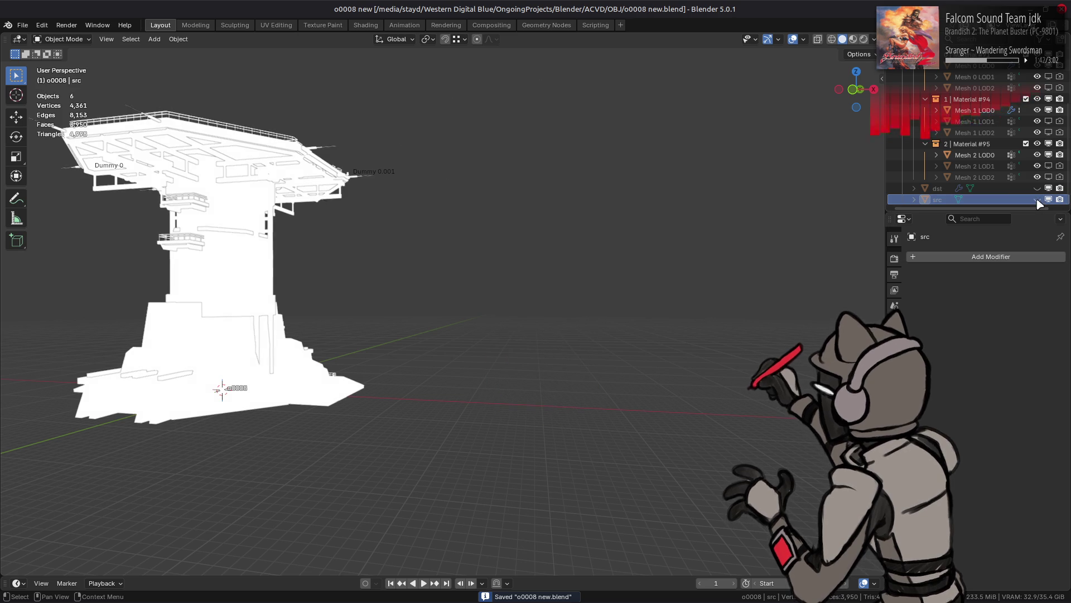
{"action": "left_click", "coordinate": [1038, 188]}
{"action": "left_click", "coordinate": [939, 189]}
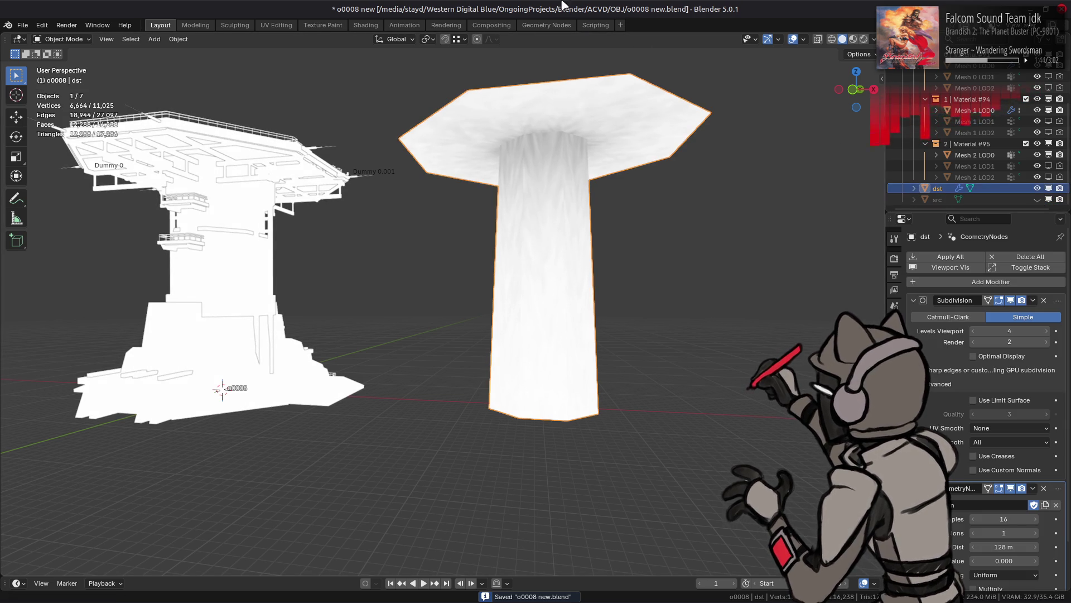
In the Geometry Nodes workspace, disconnect the link into Join Geometry's input.
{"action": "left_click", "coordinate": [533, 25]}
{"action": "middle_click_drag", "start_coordinate": [238, 421], "coordinate": [646, 404]}
{"action": "mouse_move", "coordinate": [212, 375]}
{"action": "middle_mouse_down"}
{"action": "mouse_move", "coordinate": [522, 390]}
{"action": "mouse_move", "coordinate": [463, 446]}
{"action": "mouse_move", "coordinate": [434, 442]}
{"action": "mouse_move", "coordinate": [456, 409]}
{"action": "middle_mouse_up"}
{"action": "left_click_drag", "start_coordinate": [412, 499], "coordinate": [422, 461]}
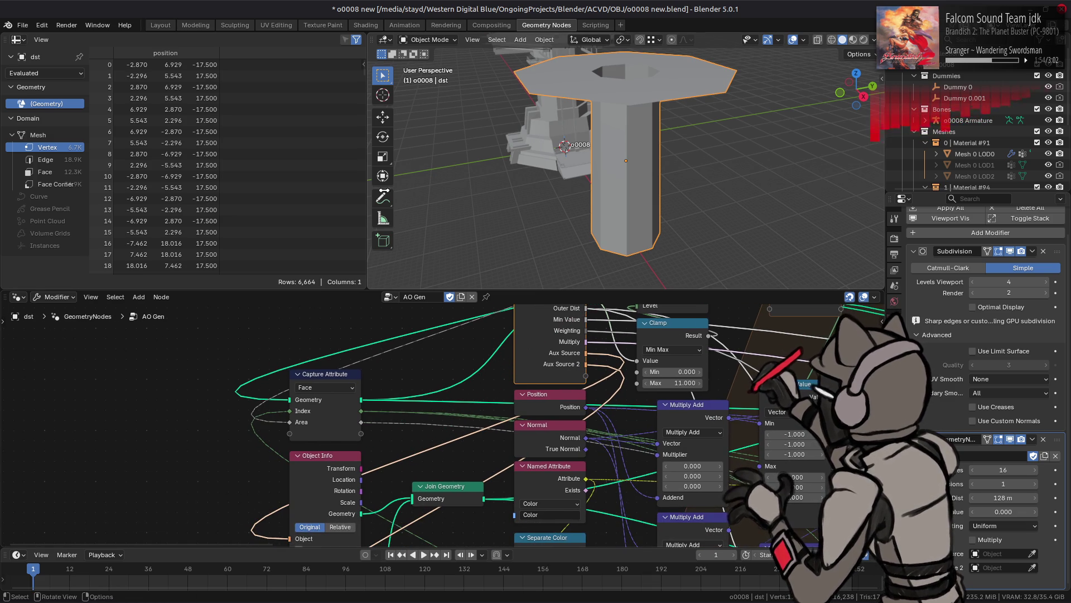
{"action": "left_click", "coordinate": [160, 25]}
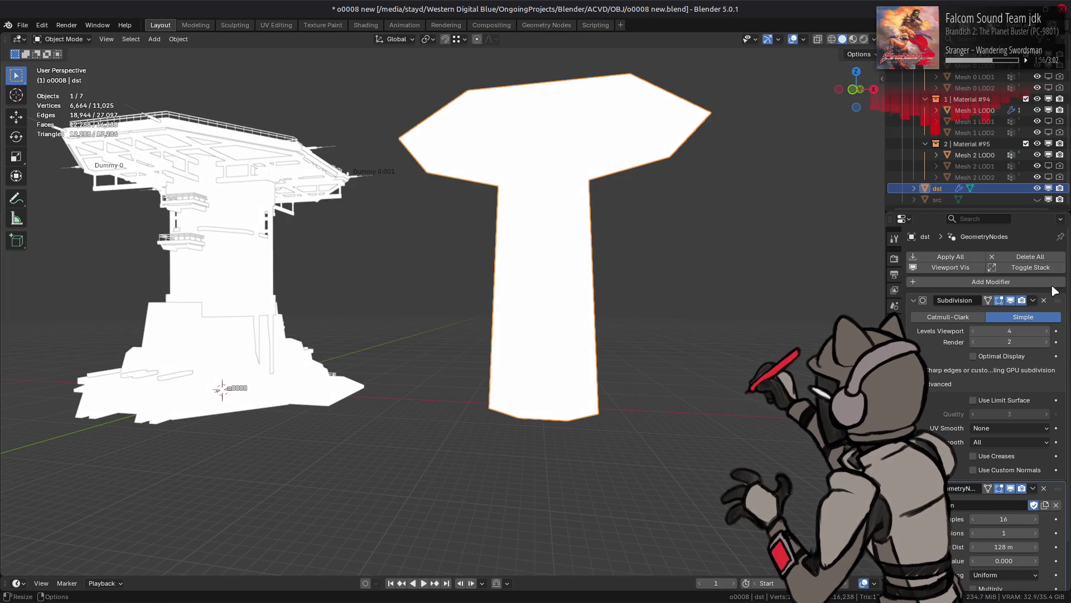
{"action": "scroll", "coordinate": [1030, 573], "scroll_direction": "down", "scroll_amount": 2}
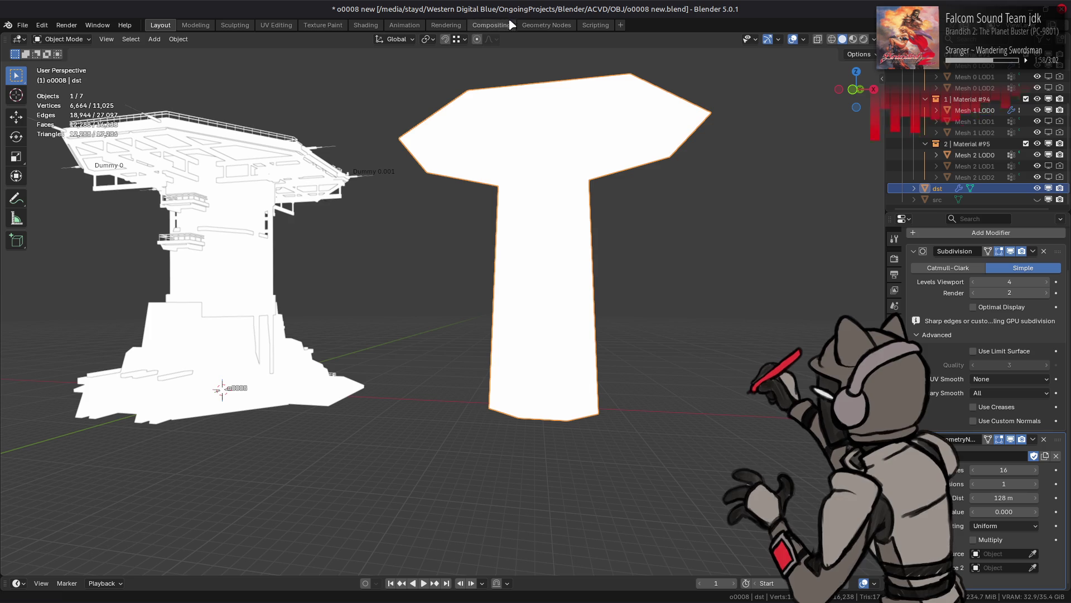
Delete the lower of the two Object Info nodes.
{"action": "left_click", "coordinate": [539, 27]}
{"action": "middle_click_drag", "start_coordinate": [403, 461], "coordinate": [383, 328]}
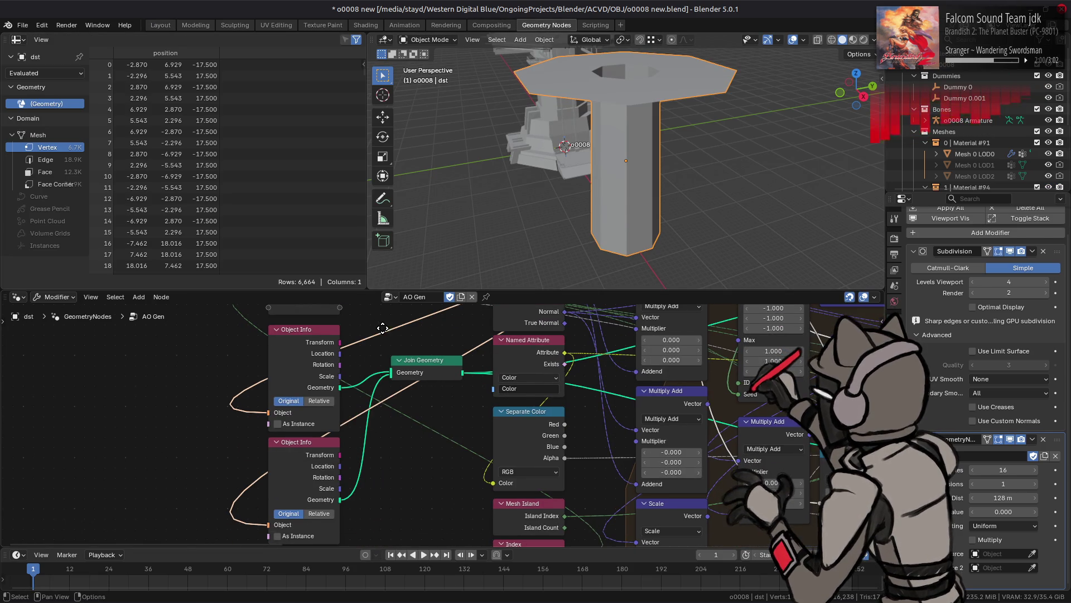
{"action": "left_click", "coordinate": [322, 468]}
{"action": "key", "text": "x"}
{"action": "middle_click_drag", "start_coordinate": [424, 362], "coordinate": [462, 419]}
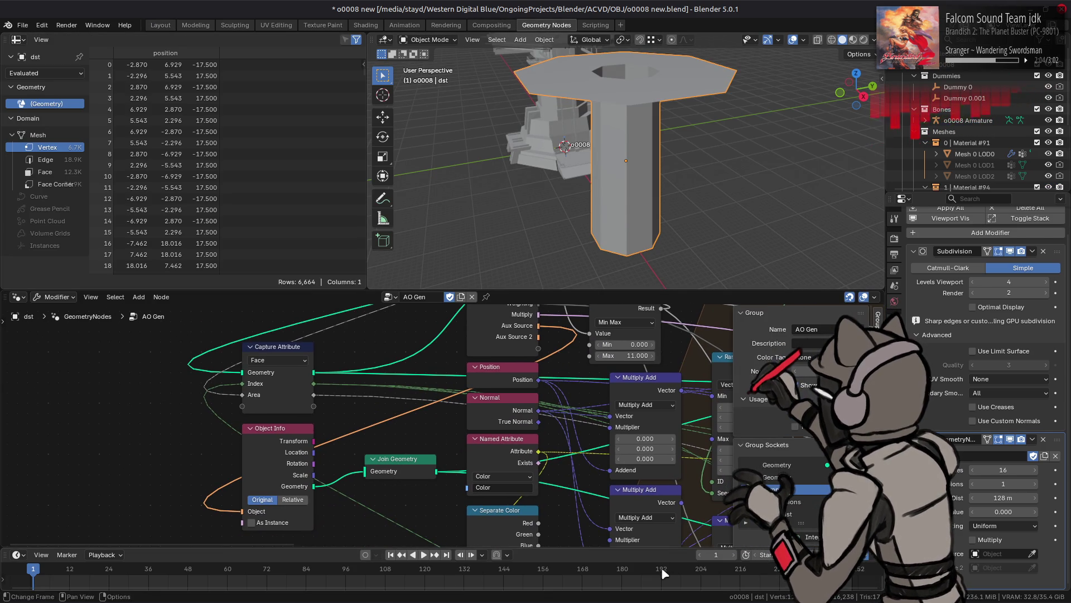
Rename the second source input to Source and return to the Layout view.
{"action": "left_click_drag", "start_coordinate": [662, 548], "coordinate": [662, 600]}
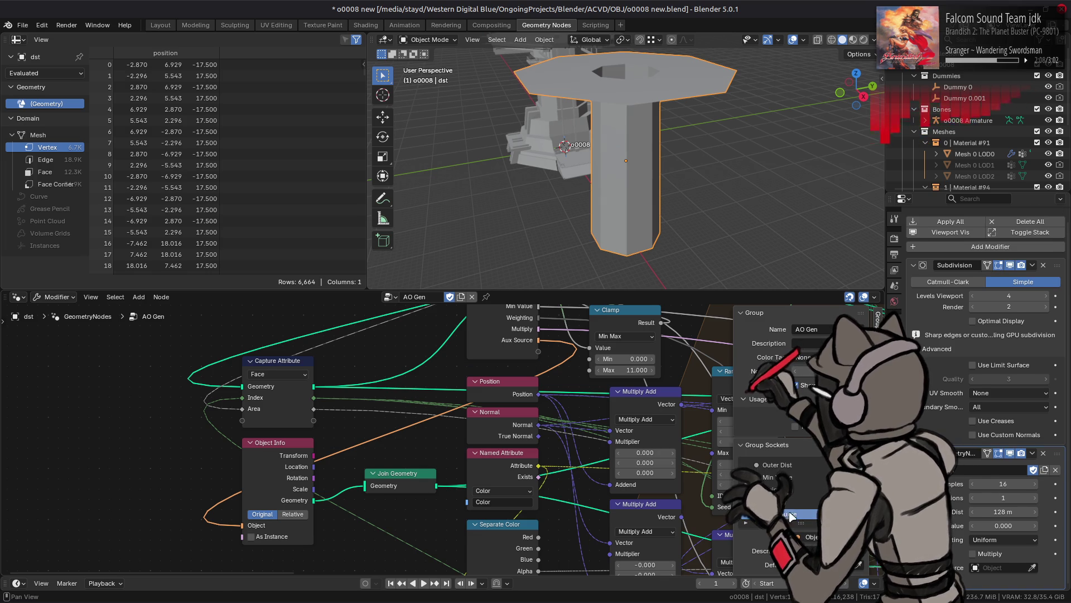
{"action": "double_click", "coordinate": [787, 514]}
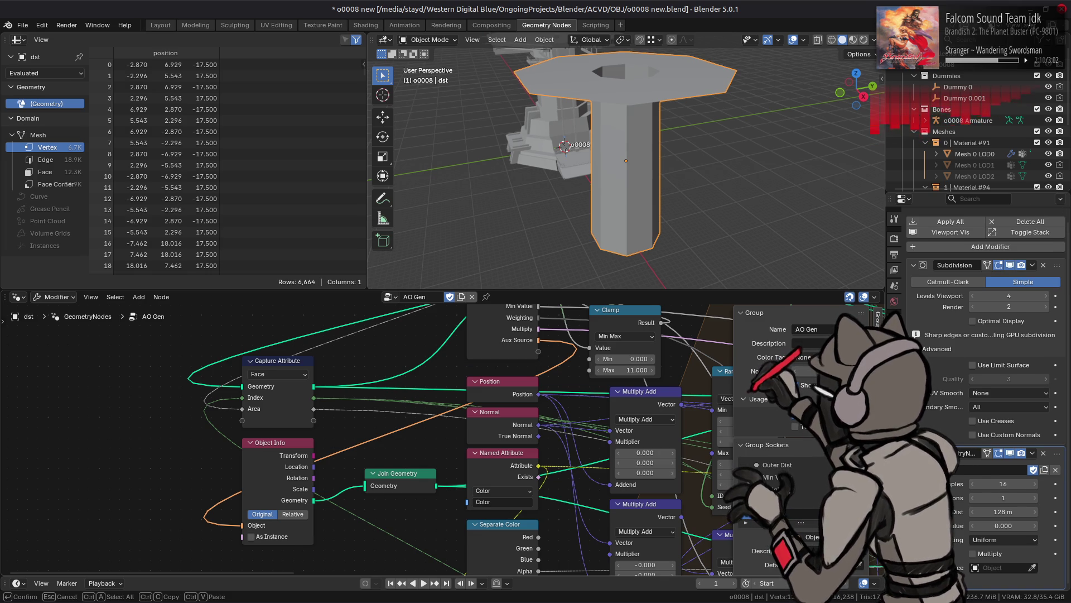
{"action": "key", "text": "Return"}
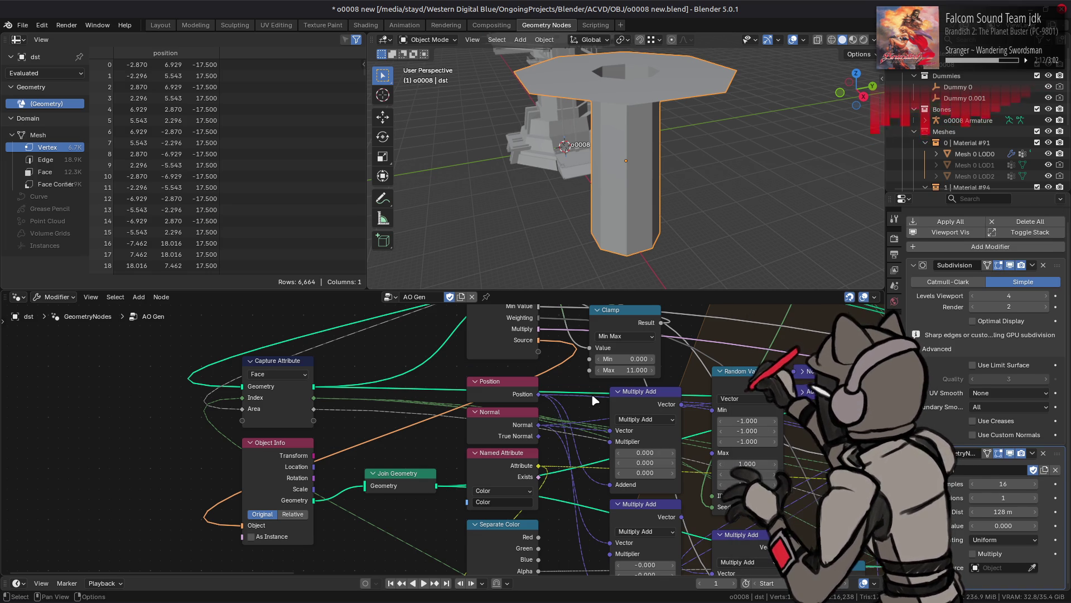
{"action": "left_click", "coordinate": [161, 26]}
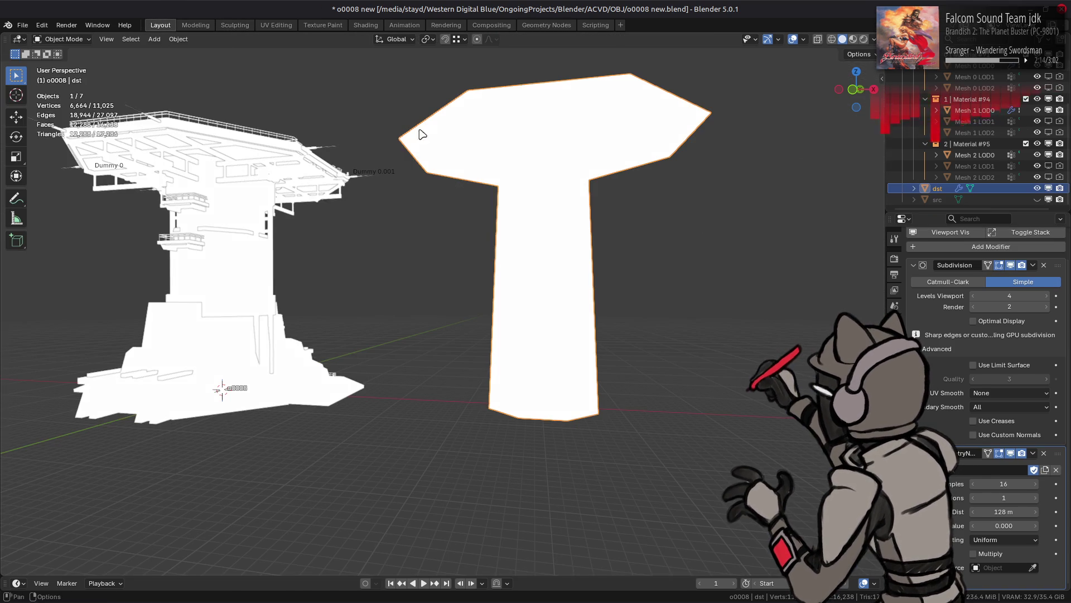
Pick src as the modifier's sample object, then toggle the node effect to compare the mushroom.
{"action": "left_click", "coordinate": [963, 199]}
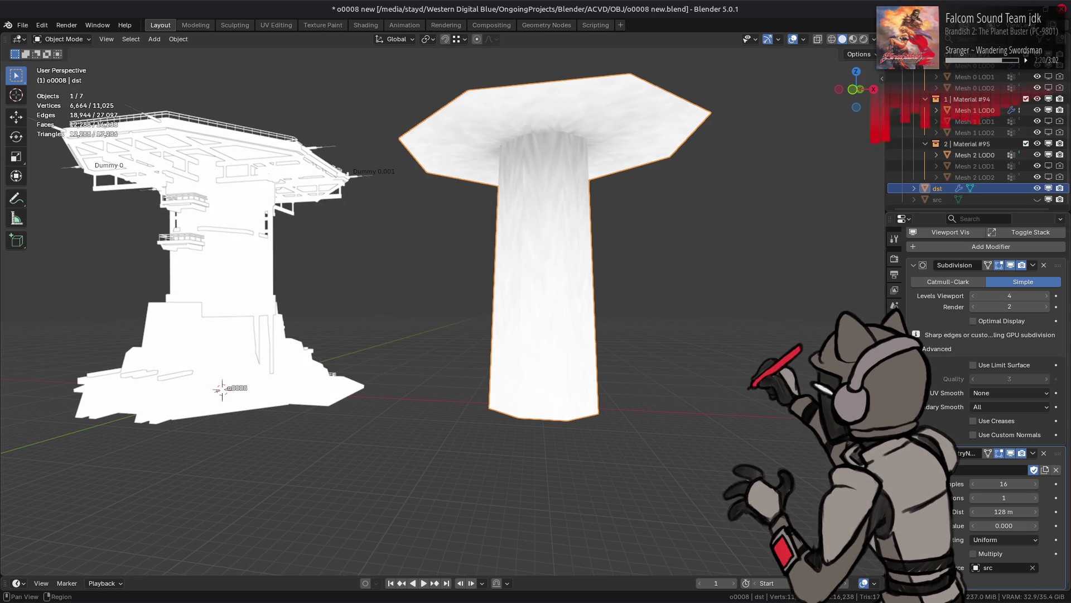
{"action": "scroll", "coordinate": [932, 423], "scroll_direction": "up", "scroll_amount": 2}
{"action": "scroll", "coordinate": [935, 425], "scroll_direction": "down", "scroll_amount": 2}
{"action": "scroll", "coordinate": [949, 436], "scroll_direction": "up", "scroll_amount": 2}
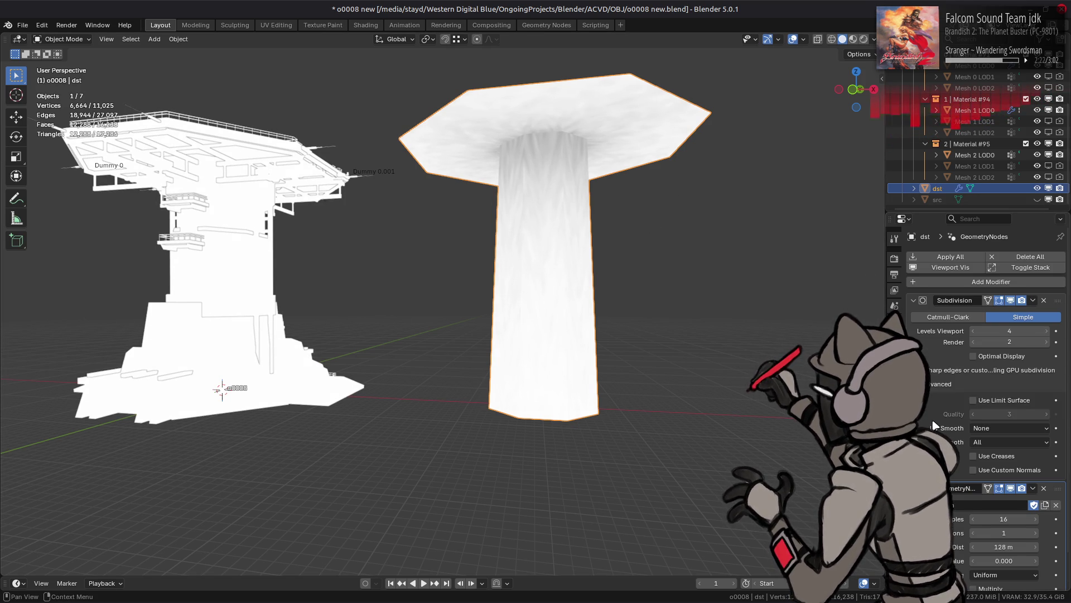
{"action": "left_click", "coordinate": [1011, 488]}
{"action": "left_click", "coordinate": [1011, 489]}
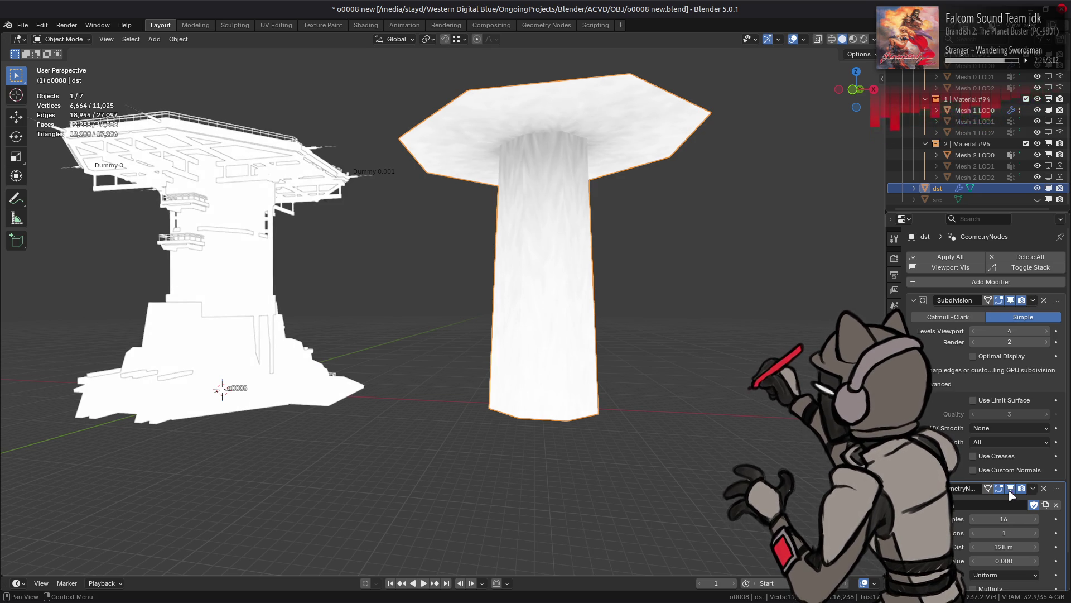
Raise AO Gen's Subdivisions from 1 to 3 for smoother, softer shading.
{"action": "middle_click_drag", "start_coordinate": [684, 376], "coordinate": [694, 376]}
{"action": "left_click", "coordinate": [1011, 489]}
{"action": "left_click", "coordinate": [1010, 489]}
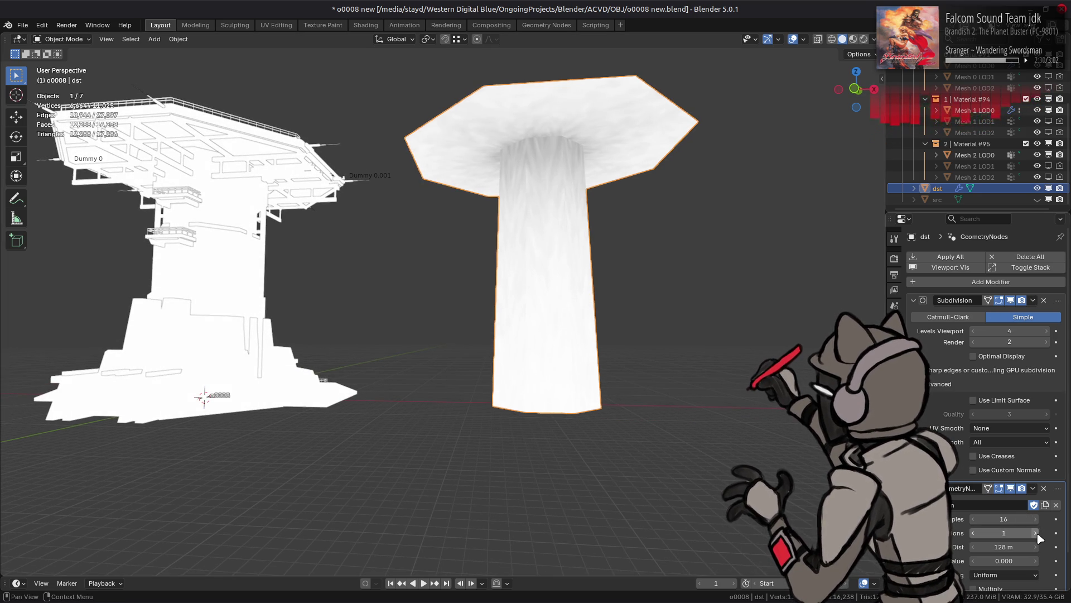
{"action": "left_click_drag", "start_coordinate": [1037, 533], "coordinate": [1043, 536]}
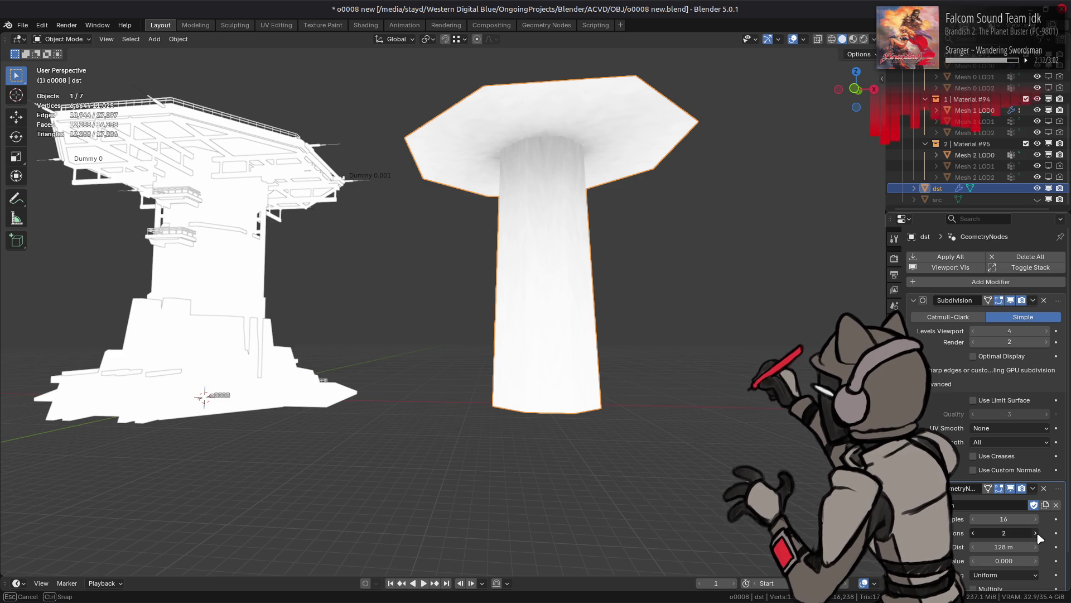
{"action": "mouse_move", "coordinate": [714, 318]}
{"action": "middle_mouse_down"}
{"action": "mouse_move", "coordinate": [672, 327]}
{"action": "mouse_move", "coordinate": [655, 318]}
{"action": "mouse_move", "coordinate": [653, 327]}
{"action": "mouse_move", "coordinate": [732, 323]}
{"action": "middle_mouse_up"}
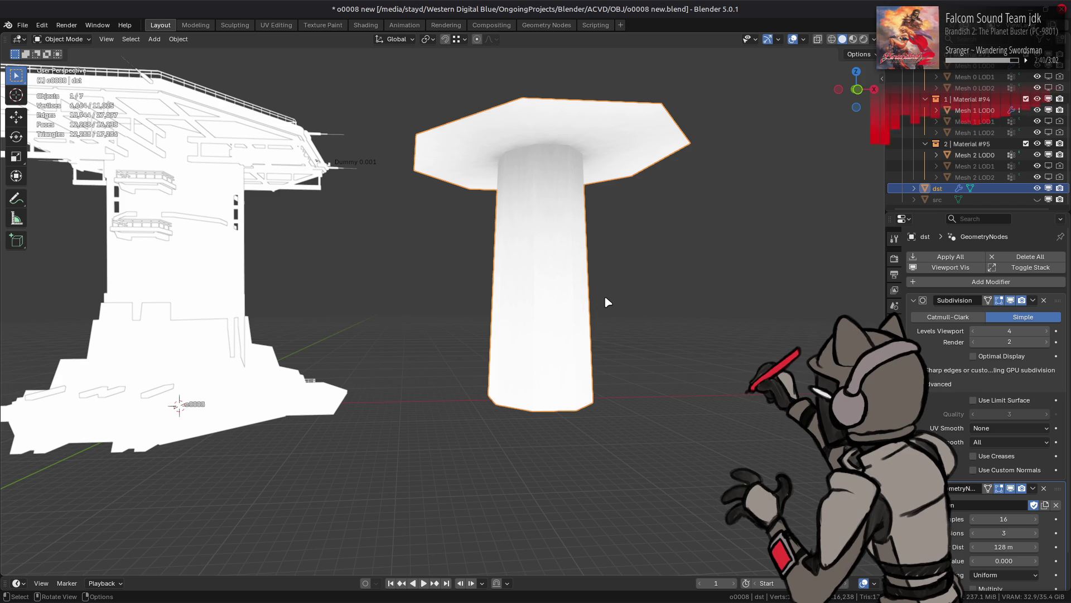
{"action": "middle_click_drag", "start_coordinate": [313, 256], "coordinate": [485, 294]}
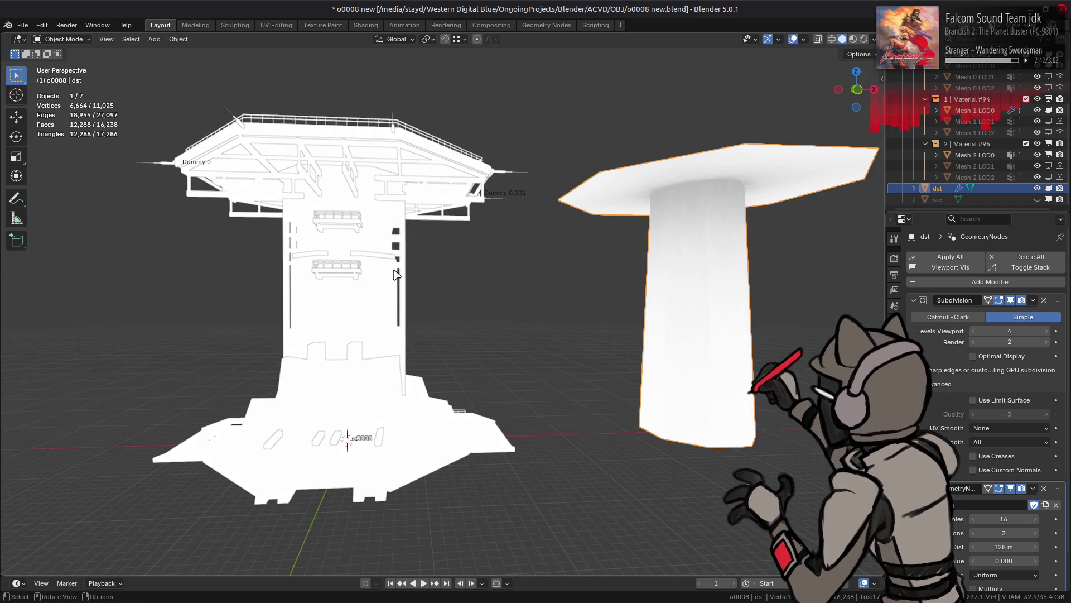
Select Mesh 1 LOD0, save, and add a Geometry Nodes modifier to it.
{"action": "left_click", "coordinate": [399, 279]}
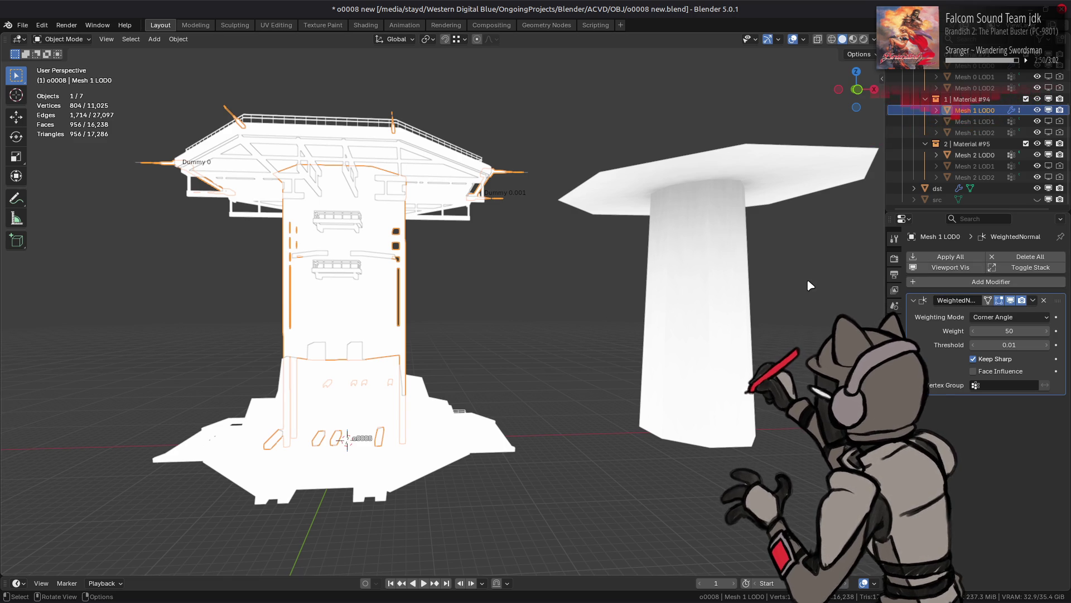
{"action": "key", "text": "ctrl+s"}
{"action": "left_click", "coordinate": [980, 281]}
{"action": "mouse_move", "coordinate": [980, 282]}
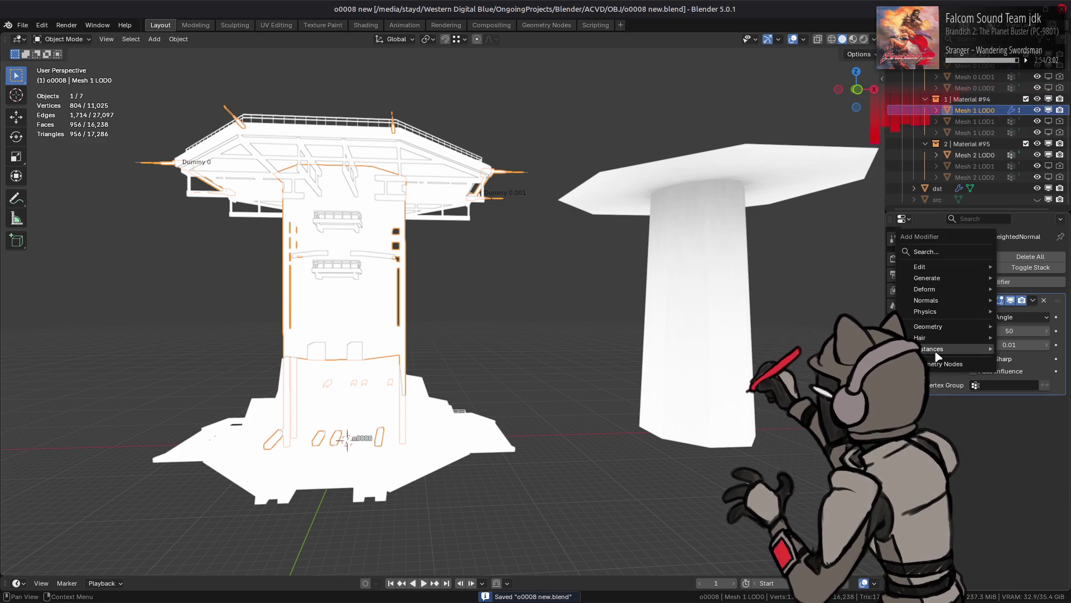
{"action": "left_click", "coordinate": [939, 365]}
Name the new node tree 'Yoink Vertex Colors' and protect it with a fake user.
{"action": "left_click", "coordinate": [972, 420]}
{"action": "type", "text": "Yoink Vertex Color"}
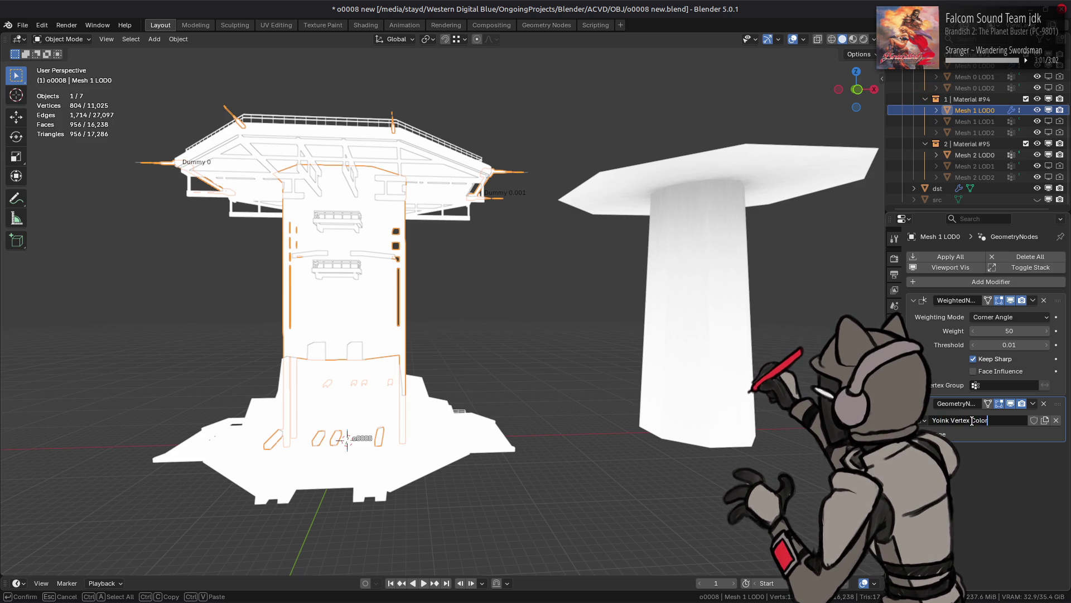
{"action": "type", "text": "s"}
{"action": "key", "text": "Return"}
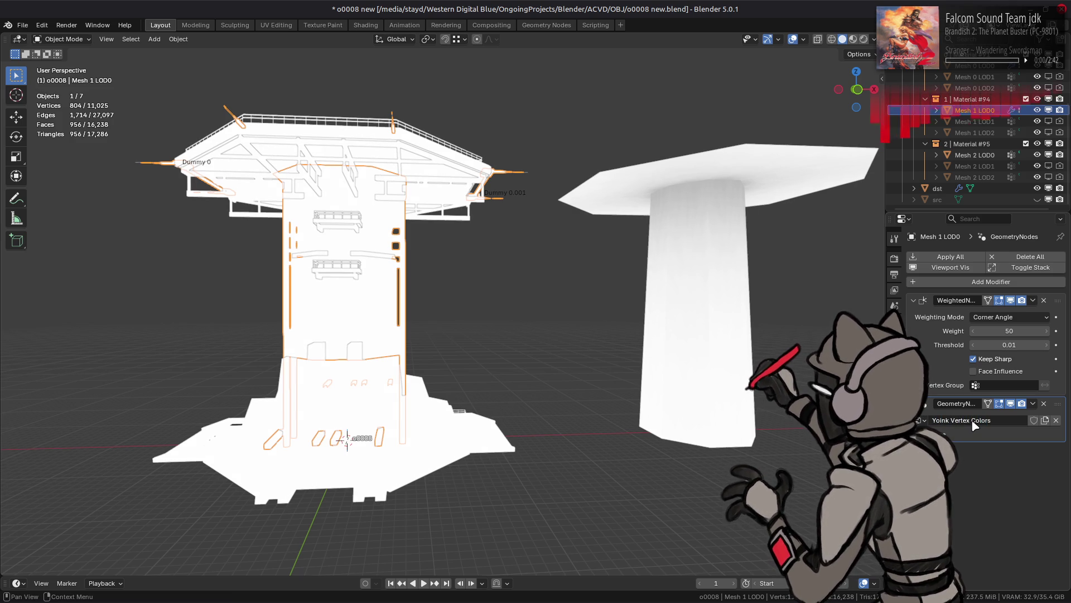
{"action": "left_click", "coordinate": [1034, 420]}
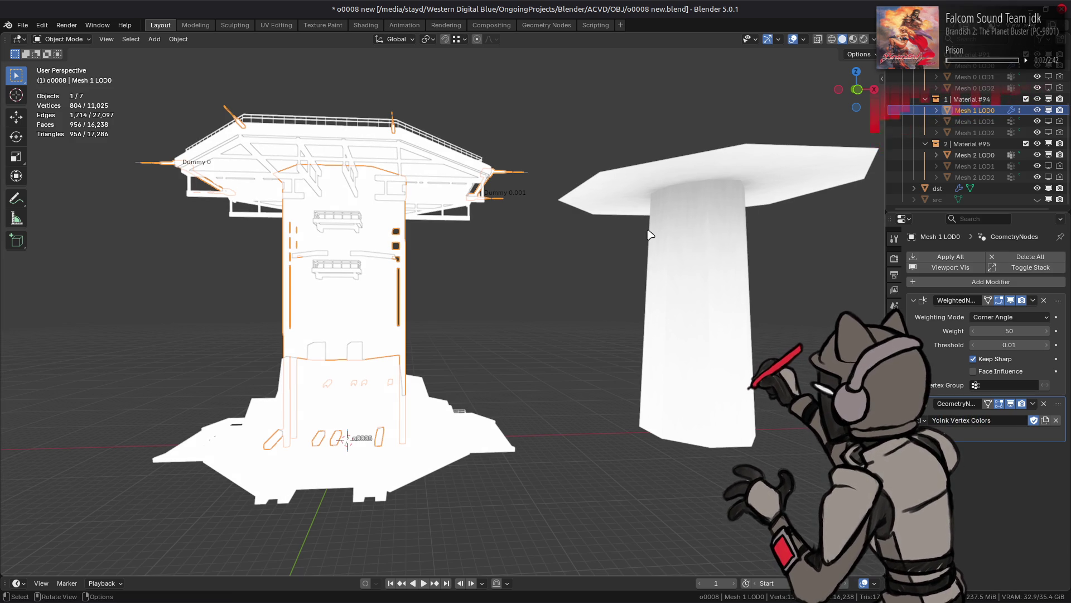
{"action": "left_click", "coordinate": [547, 25]}
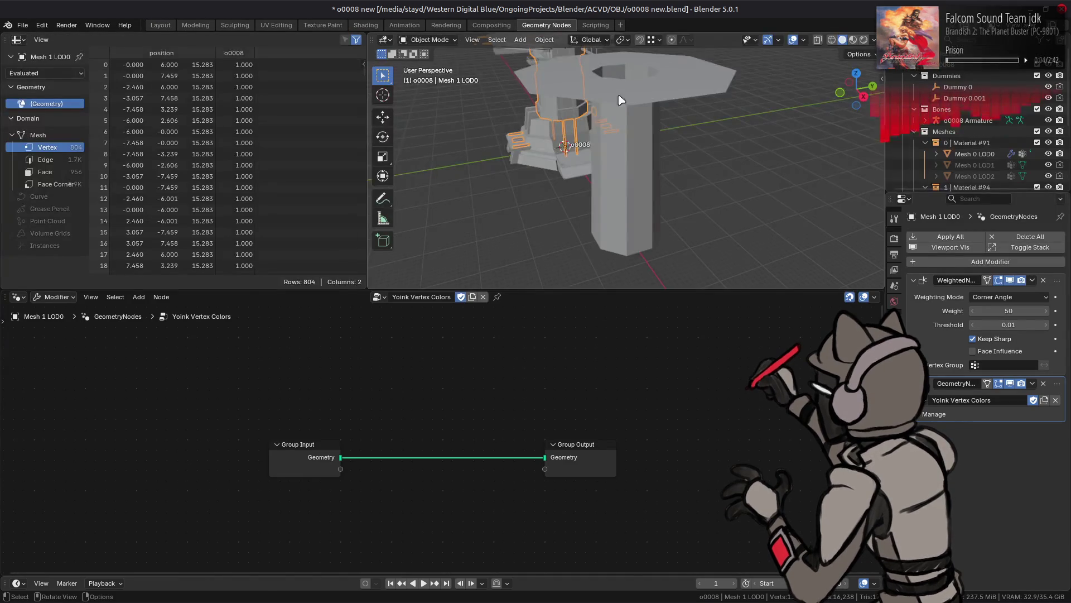
Set the viewport shading's object colour to Attribute.
{"action": "left_click", "coordinate": [874, 40]}
{"action": "left_click", "coordinate": [828, 222]}
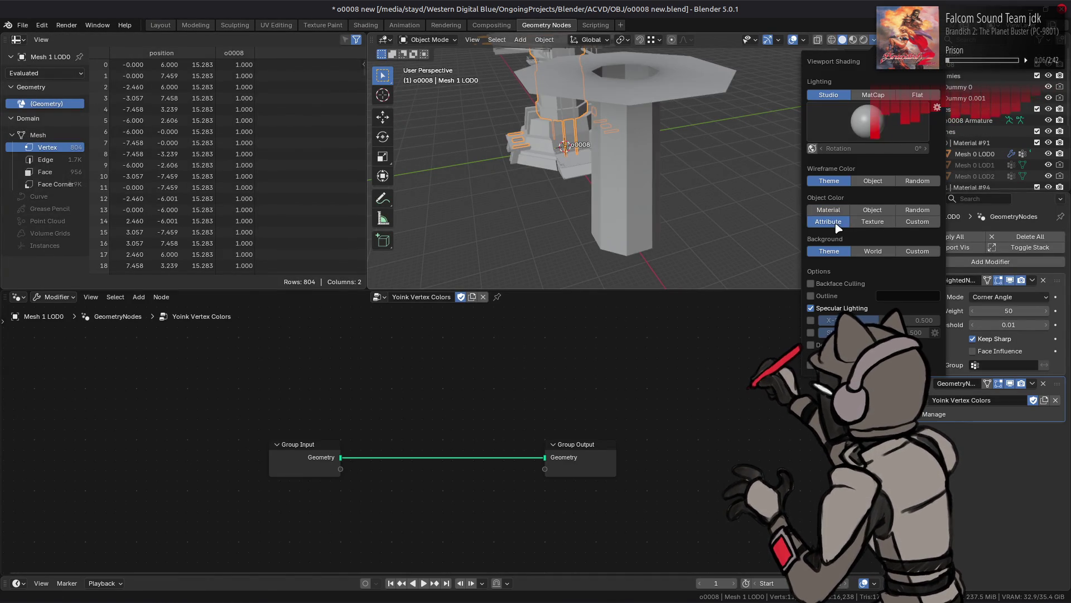
{"action": "middle_click_drag", "start_coordinate": [781, 134], "coordinate": [653, 160]}
{"action": "key", "text": "t"}
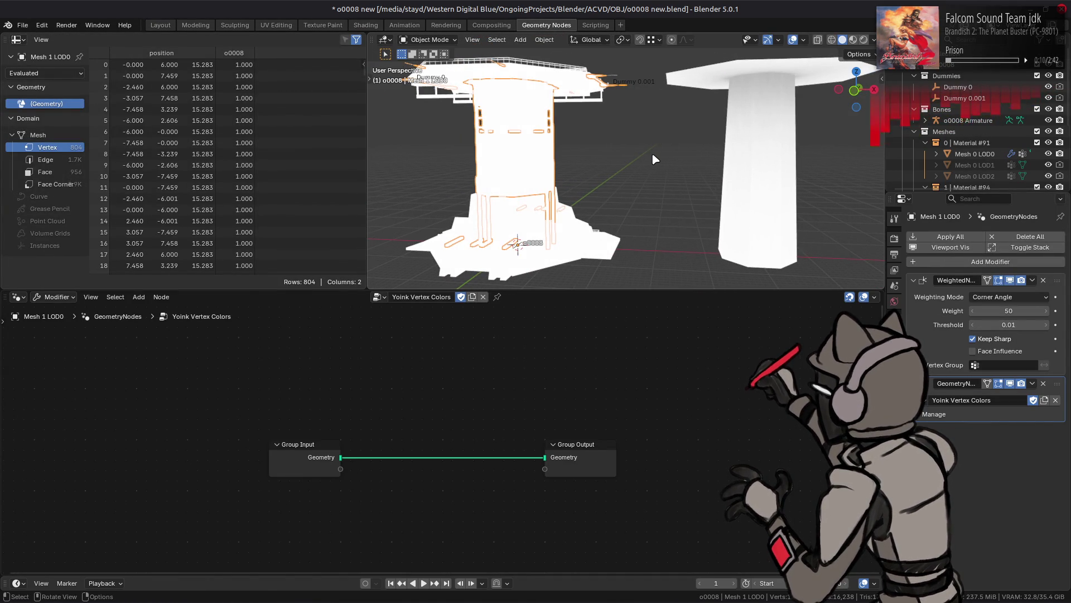
Set the view's Clip Start to 1 m, Clip End to 500 m, and Focal Length to 35 mm.
{"action": "key", "text": "n"}
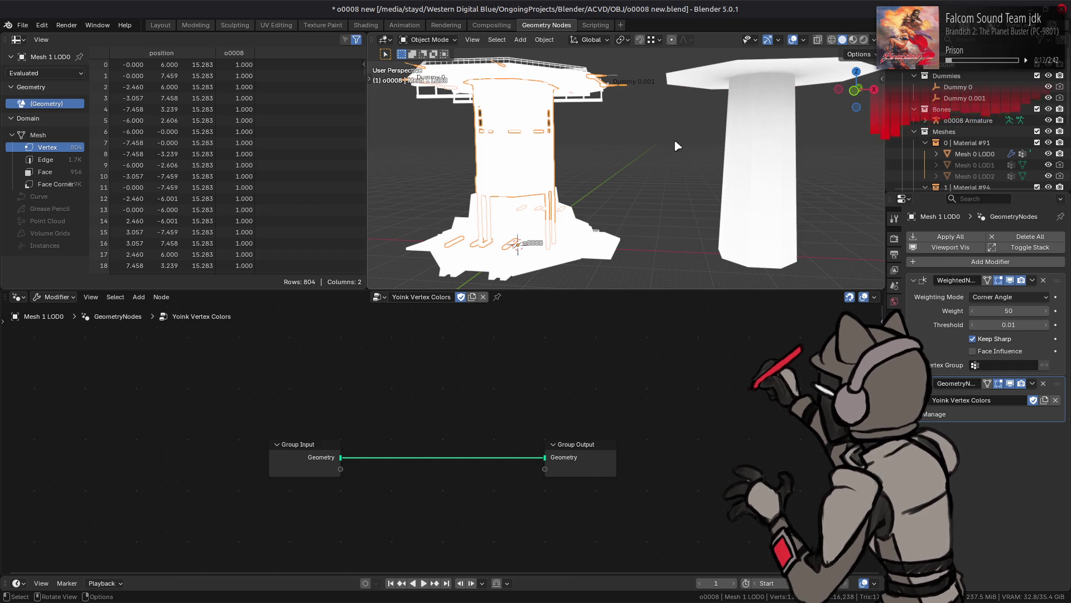
{"action": "key", "text": "n"}
{"action": "left_click", "coordinate": [878, 125]}
{"action": "left_click", "coordinate": [831, 100]}
{"action": "type", "text": "1"}
{"action": "key", "text": "Return"}
{"action": "left_click", "coordinate": [823, 111]}
{"action": "type", "text": "5"}
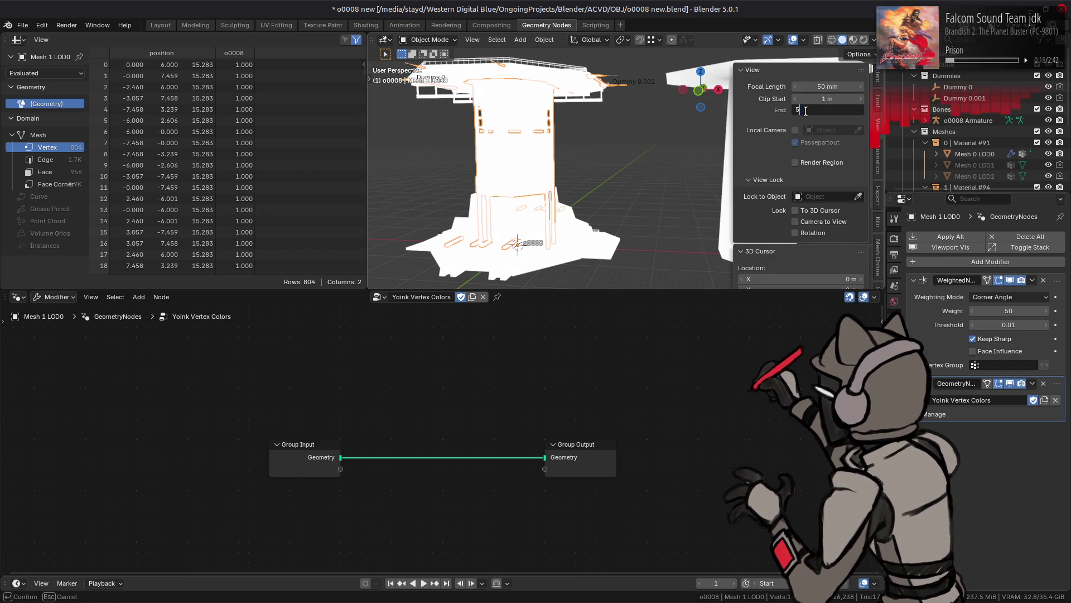
{"action": "type", "text": "00"}
{"action": "left_click", "coordinate": [824, 85]}
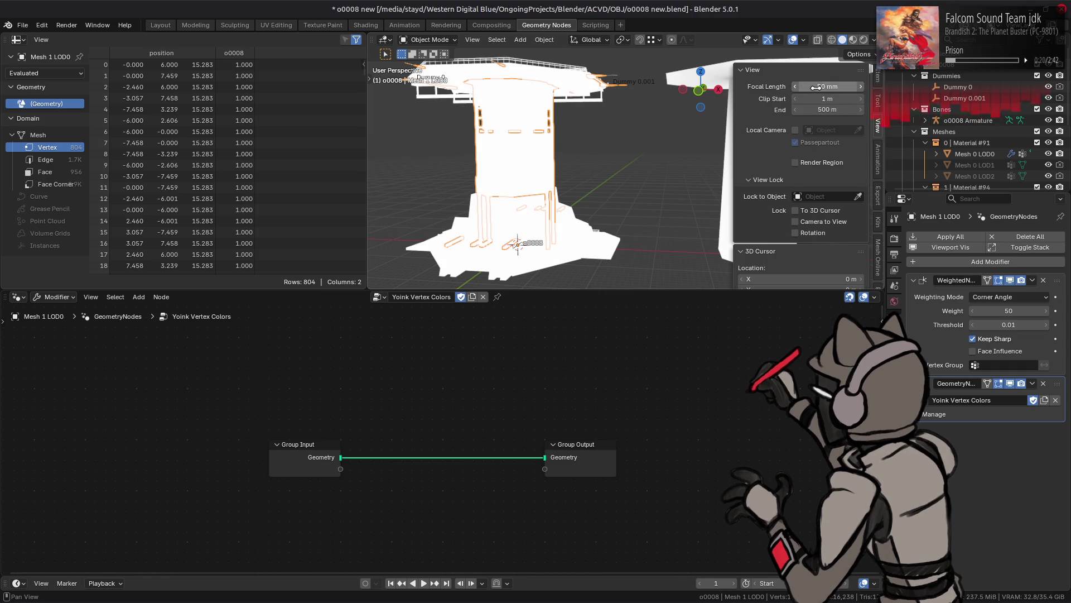
{"action": "type", "text": "35"}
{"action": "key", "text": "Return"}
Close the sidebar and save o0008 new.blend.
{"action": "key", "text": "n"}
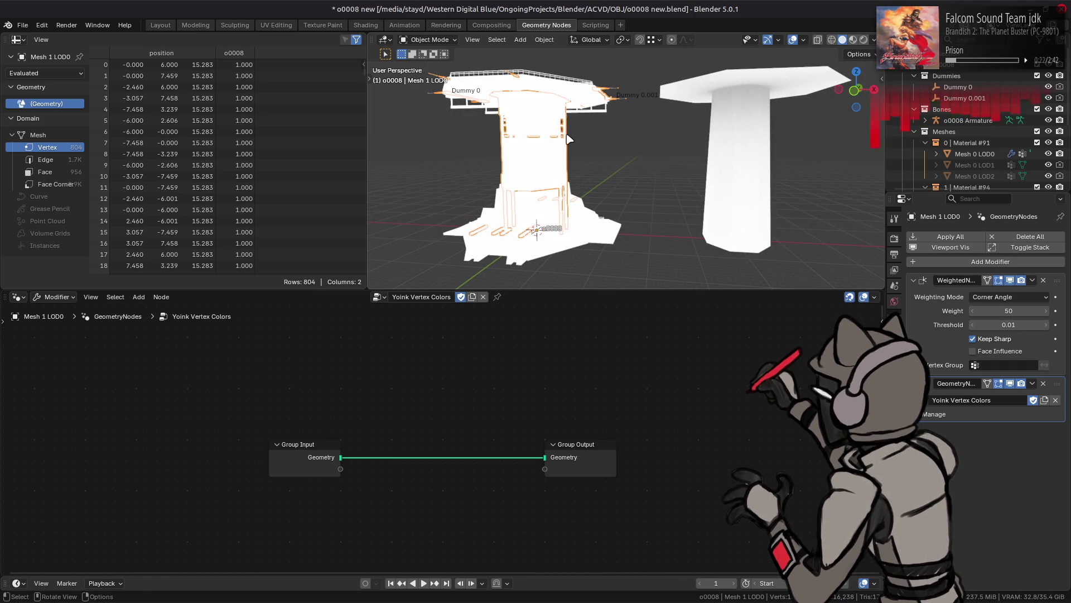
{"action": "middle_click_drag", "start_coordinate": [564, 146], "coordinate": [583, 197]}
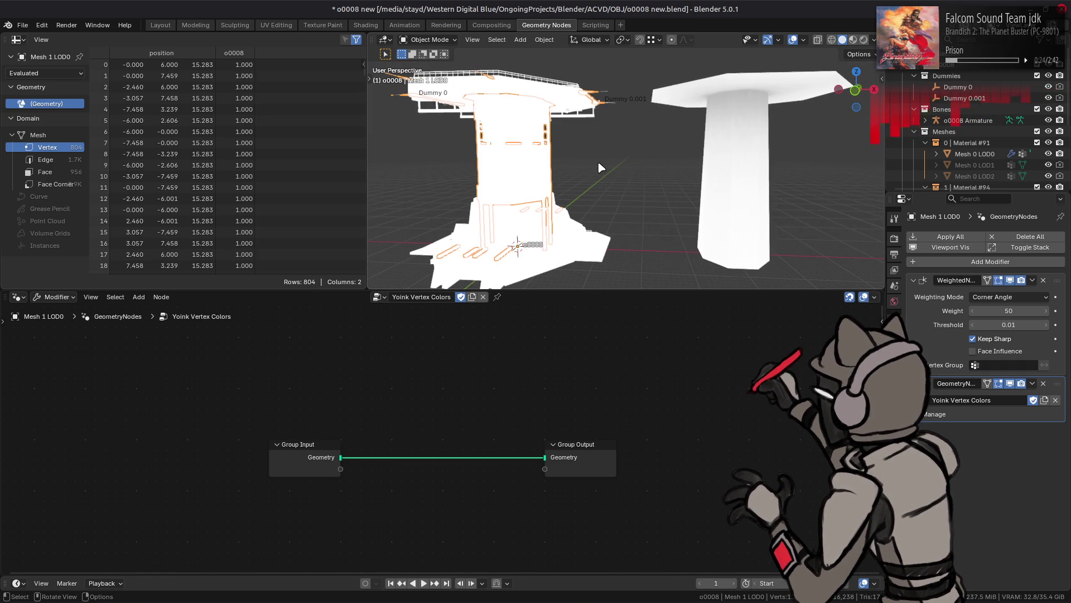
{"action": "key", "text": "ctrl+s"}
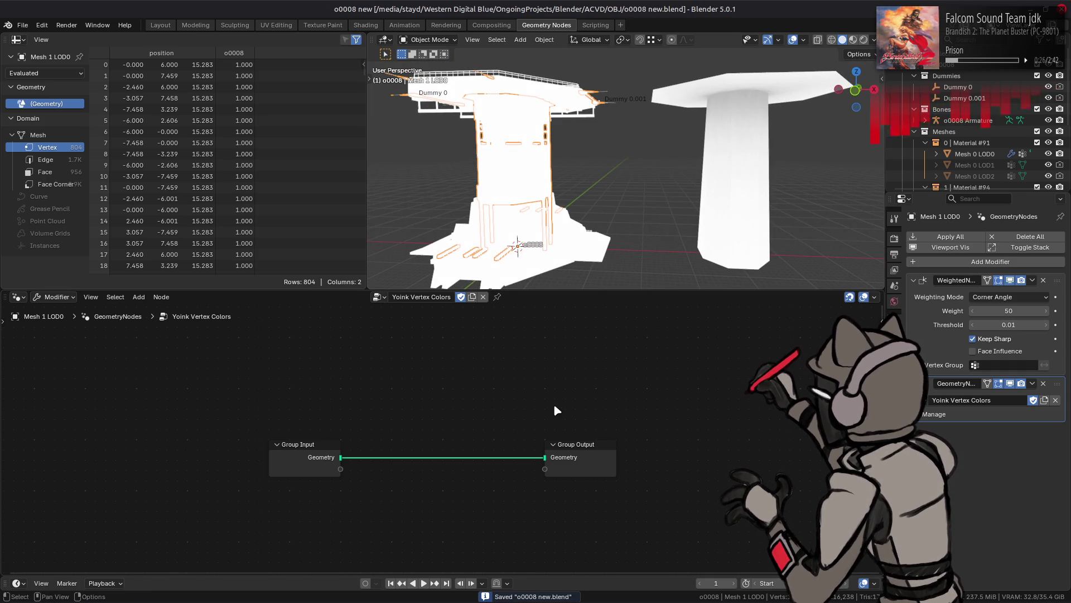
Add an Object-type group input named Source to Yoink Vertex Colors.
{"action": "key", "text": "n"}
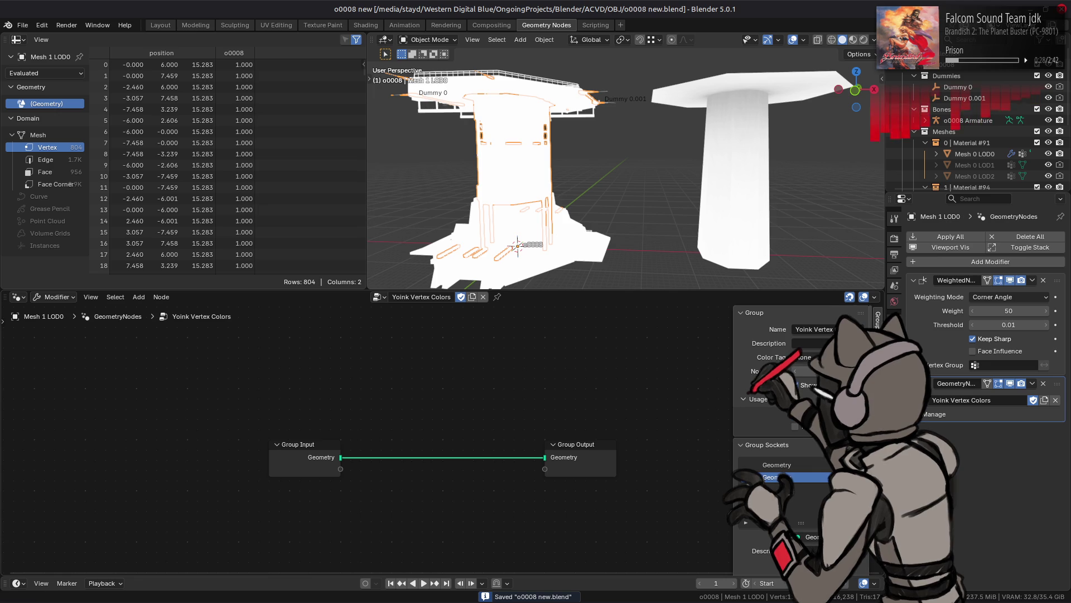
{"action": "left_click", "coordinate": [810, 514]}
{"action": "left_click", "coordinate": [810, 537]}
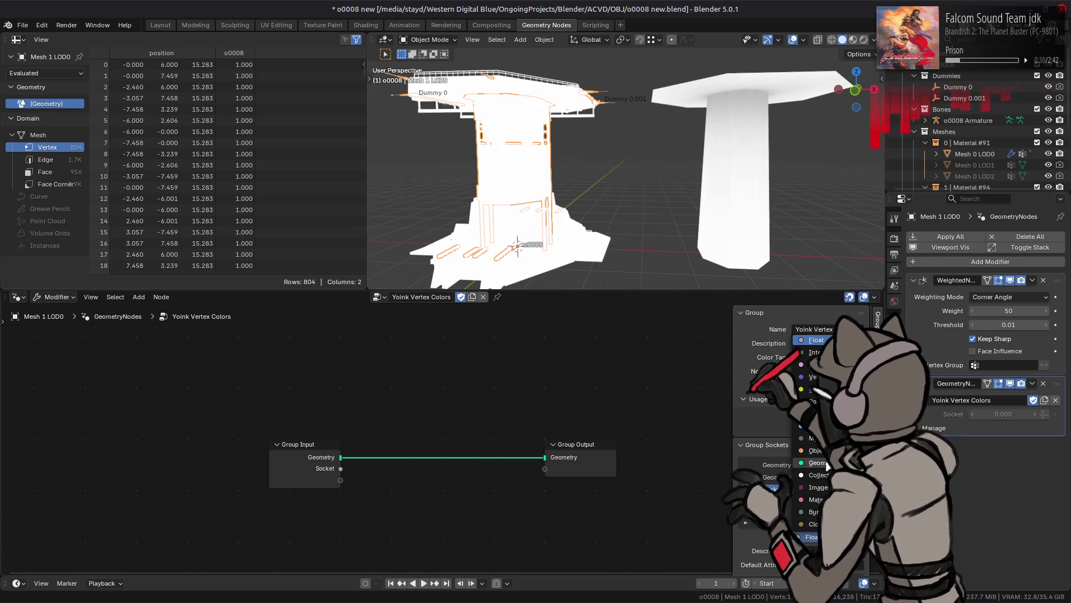
{"action": "left_click", "coordinate": [816, 450]}
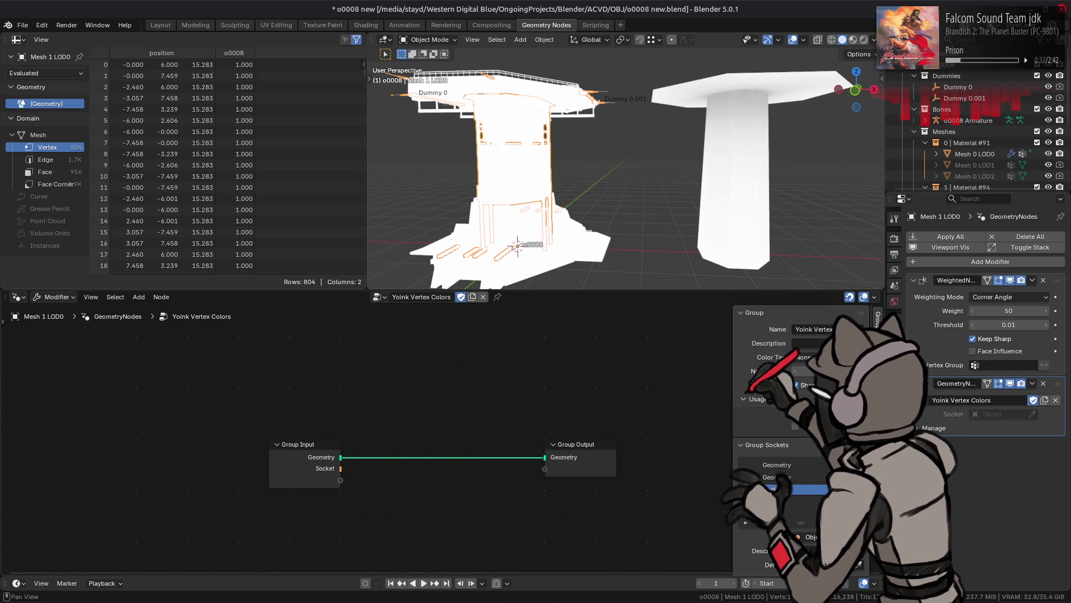
{"action": "double_click", "coordinate": [781, 489]}
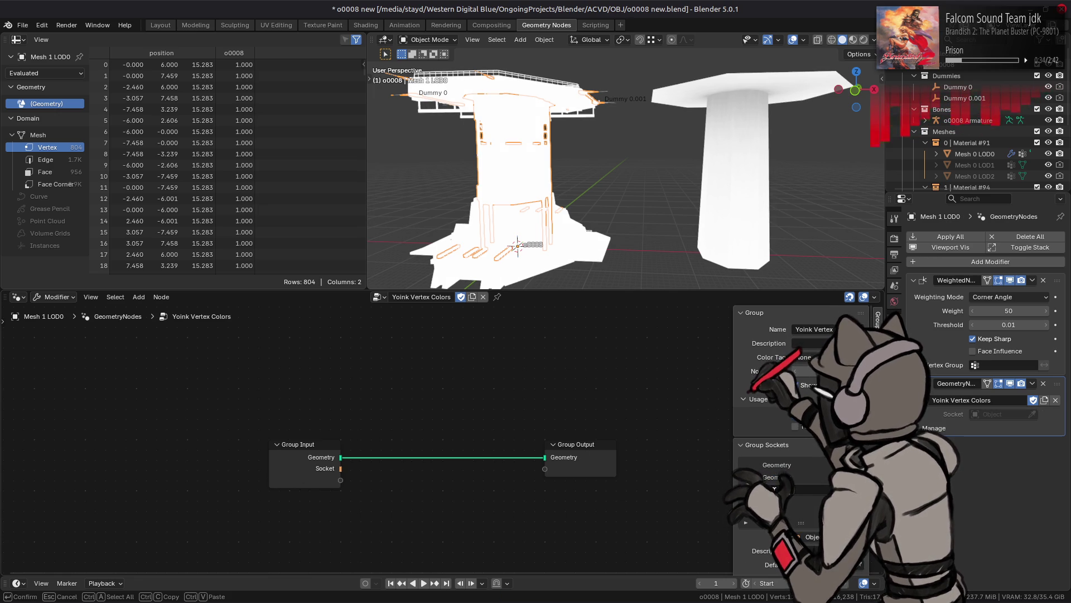
{"action": "key", "text": "Return"}
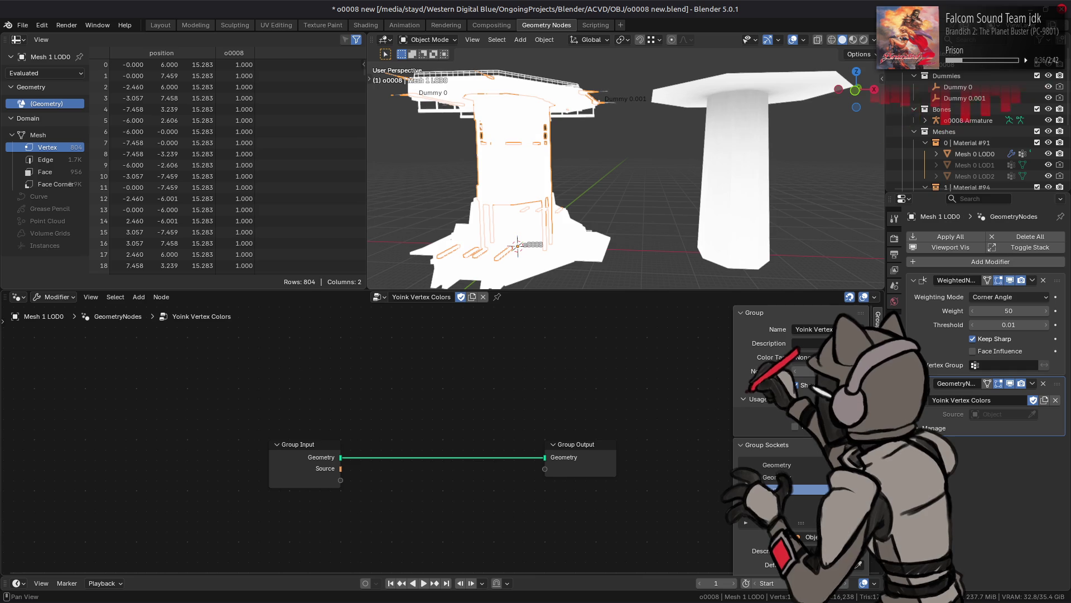
Add an Object Info node fed by Source, with its Geometry linked to Group Output.
{"action": "left_click_drag", "start_coordinate": [326, 454], "coordinate": [163, 384]}
{"action": "key", "text": "n"}
{"action": "left_click_drag", "start_coordinate": [593, 476], "coordinate": [778, 518]}
{"action": "key", "text": "shift+a"}
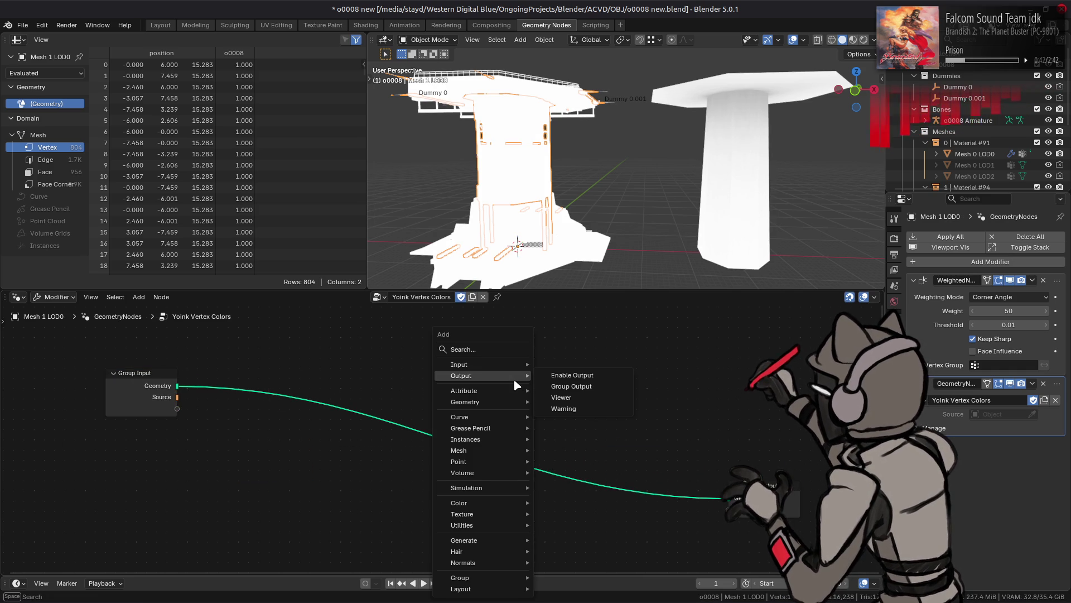
{"action": "mouse_move", "coordinate": [494, 370]}
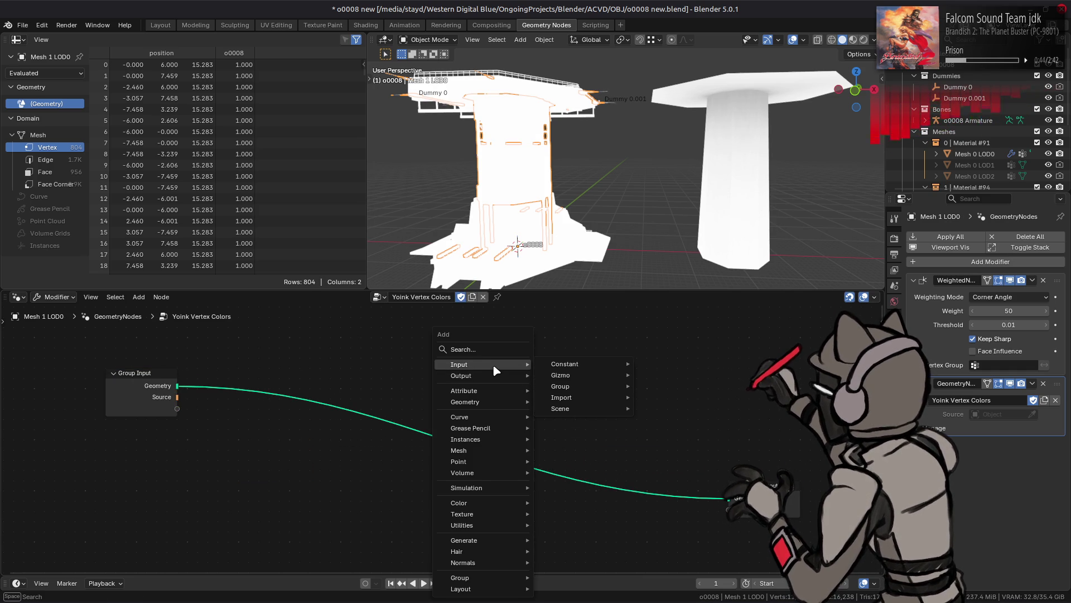
{"action": "mouse_move", "coordinate": [516, 402]}
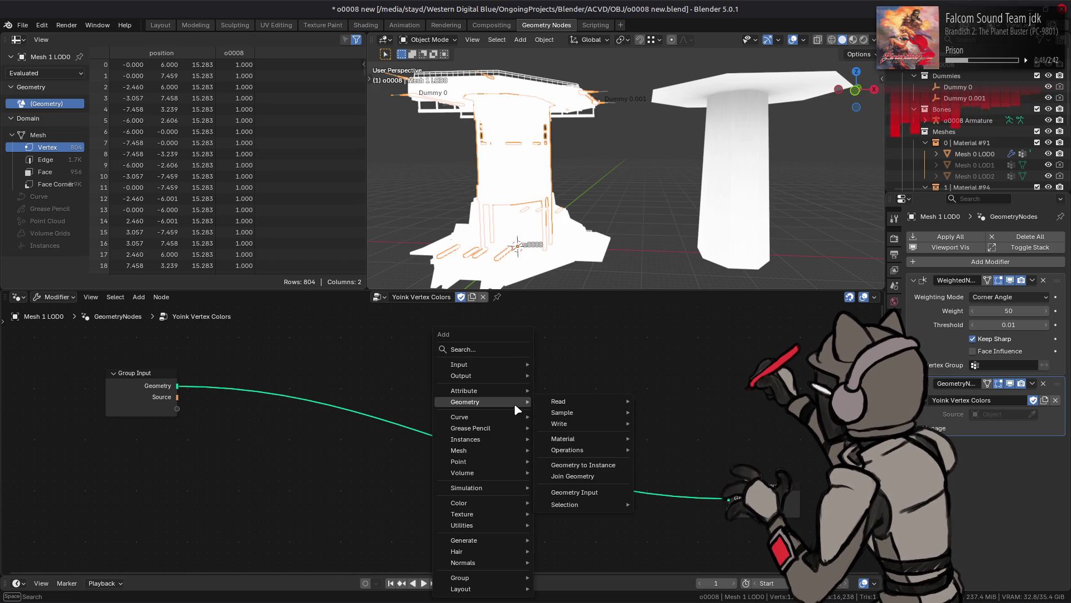
{"action": "mouse_move", "coordinate": [566, 409]}
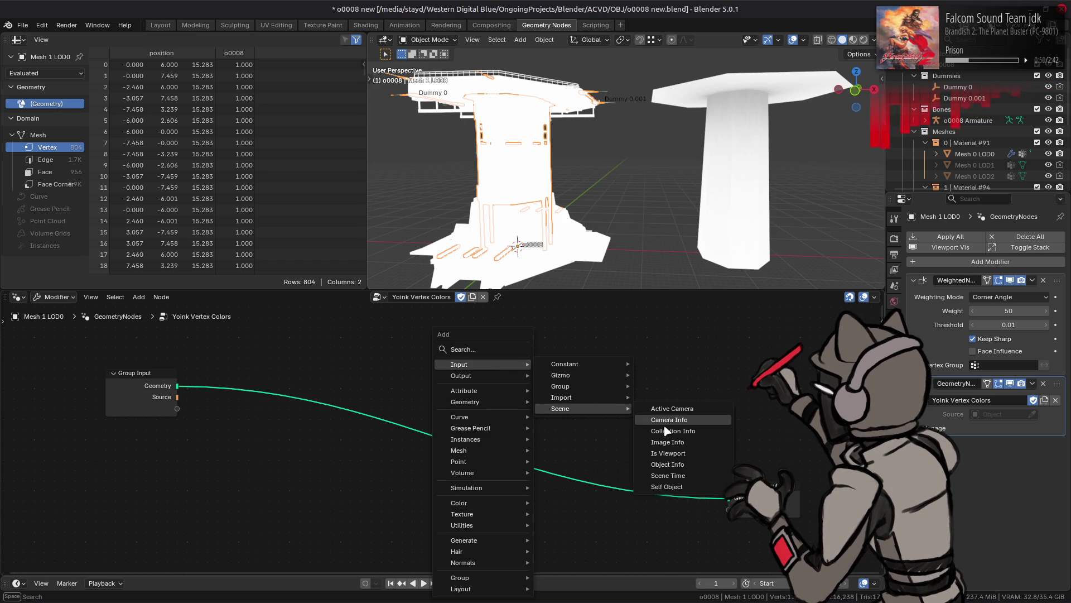
{"action": "left_click", "coordinate": [673, 470]}
{"action": "left_click", "coordinate": [81, 411]}
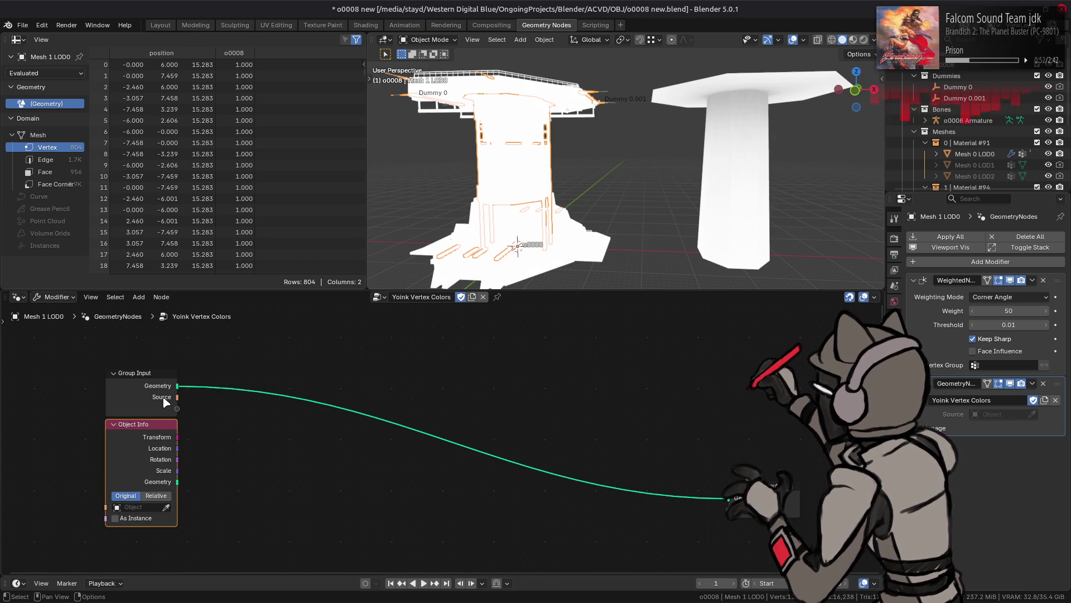
{"action": "left_click_drag", "start_coordinate": [126, 467], "coordinate": [108, 507]}
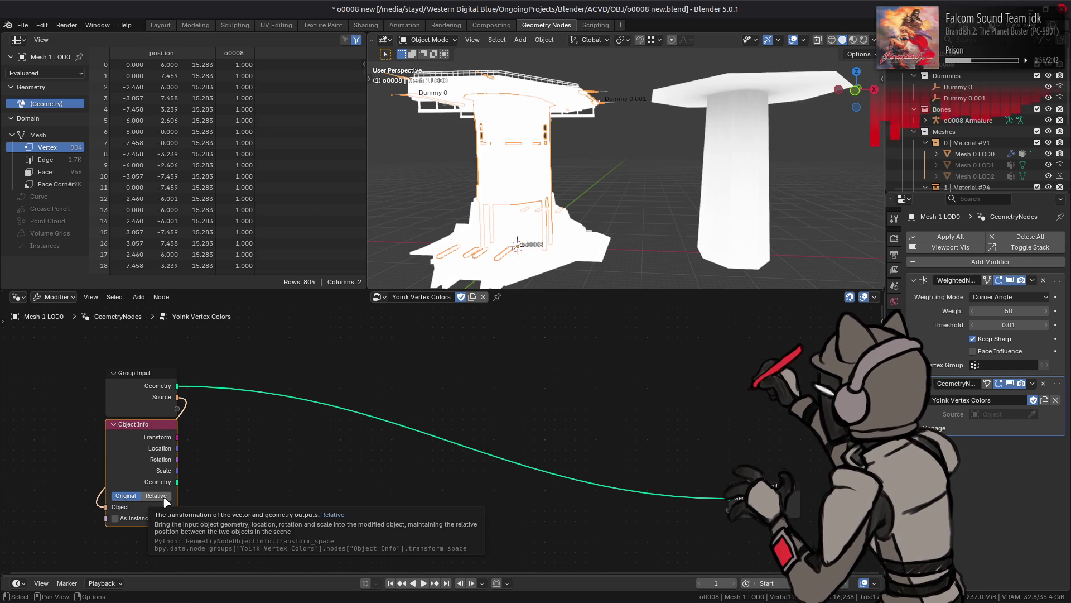
{"action": "left_click_drag", "start_coordinate": [176, 481], "coordinate": [727, 498]}
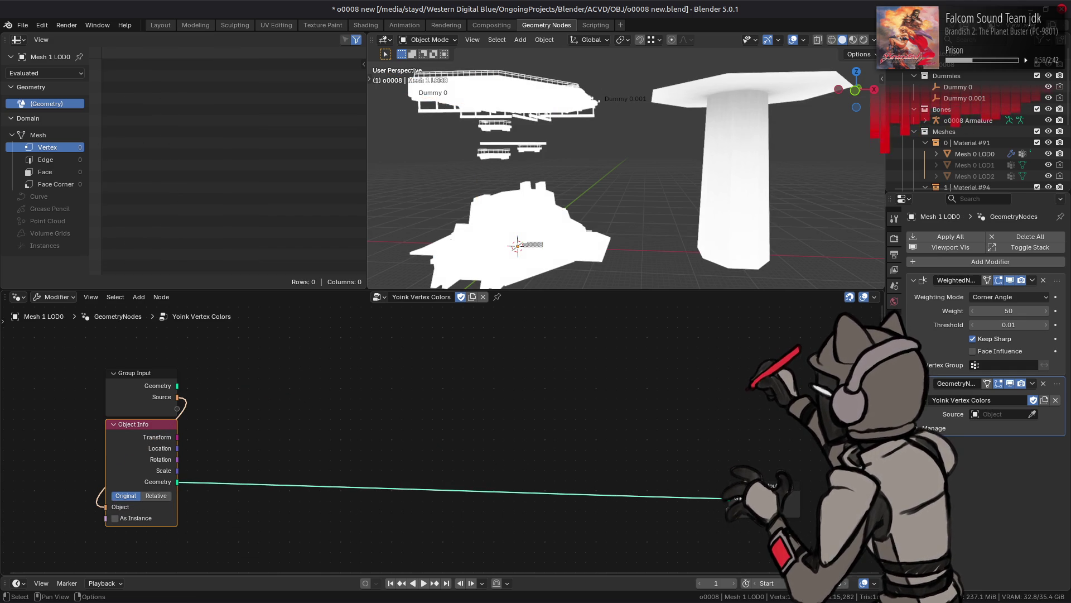
Set Object Info to Original, choose dst as the modifier's Source, then select Mesh 2 LOD0.
{"action": "left_click", "coordinate": [134, 497]}
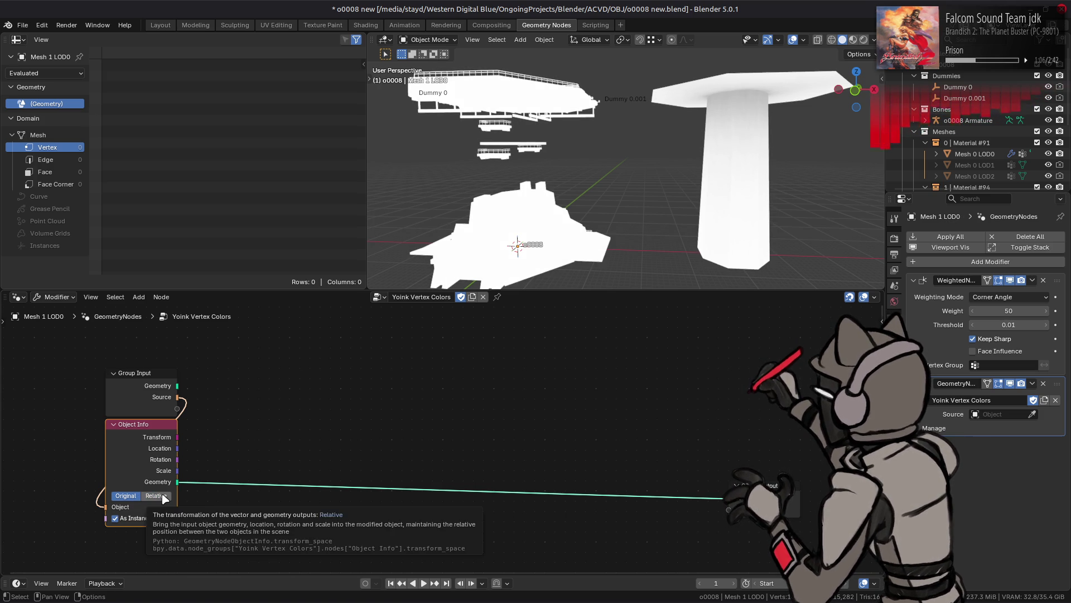
{"action": "scroll", "coordinate": [981, 142], "scroll_direction": "down", "scroll_amount": 2}
{"action": "scroll", "coordinate": [981, 142], "scroll_direction": "down", "scroll_amount": 5}
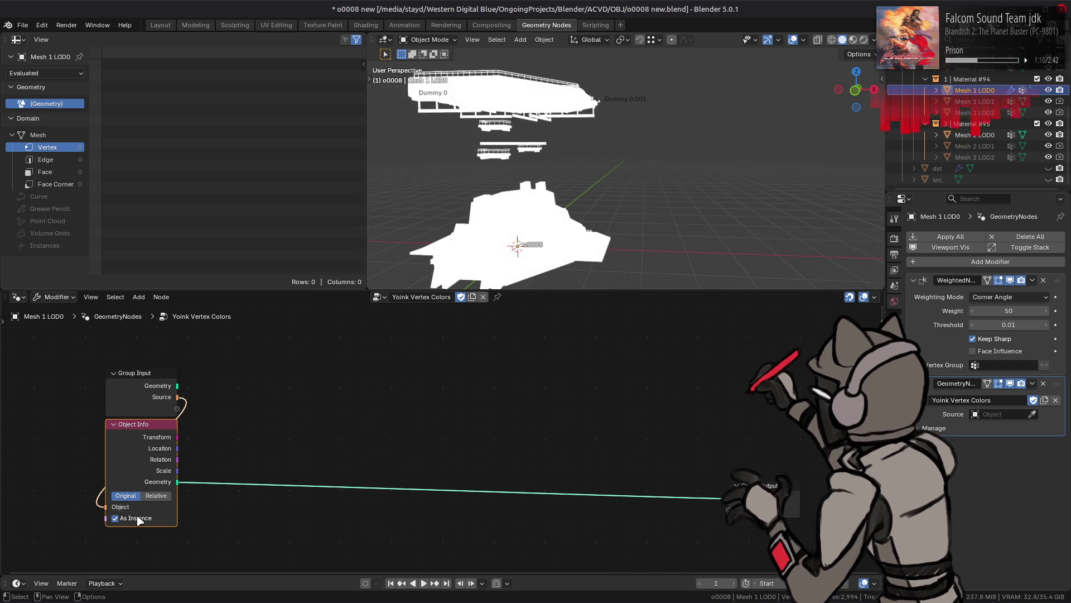
{"action": "left_click", "coordinate": [132, 497]}
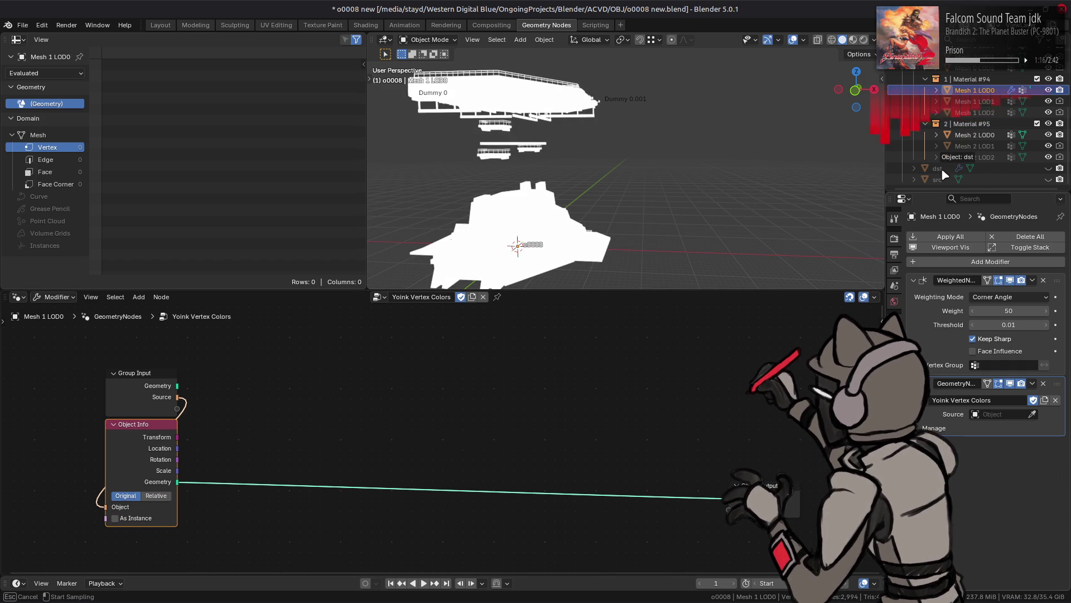
{"action": "left_click", "coordinate": [156, 497]}
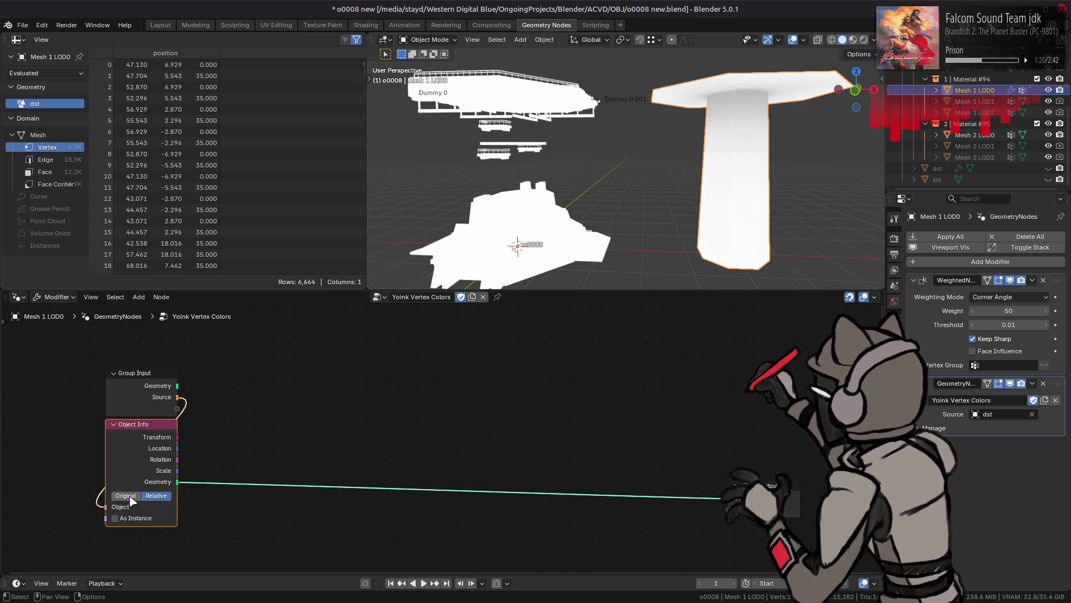
{"action": "left_click", "coordinate": [125, 496]}
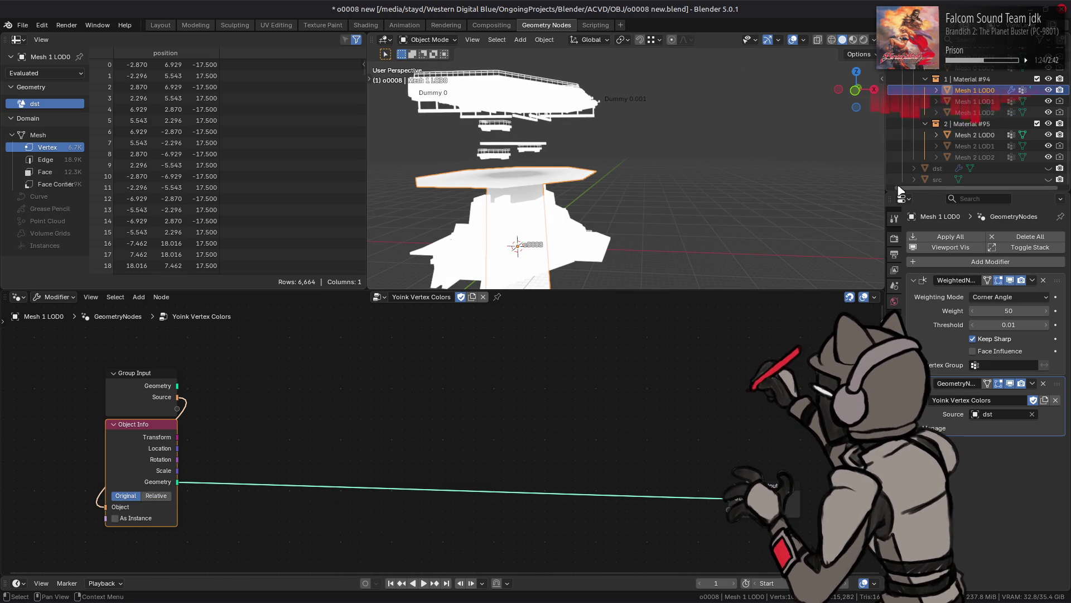
{"action": "left_click", "coordinate": [982, 135]}
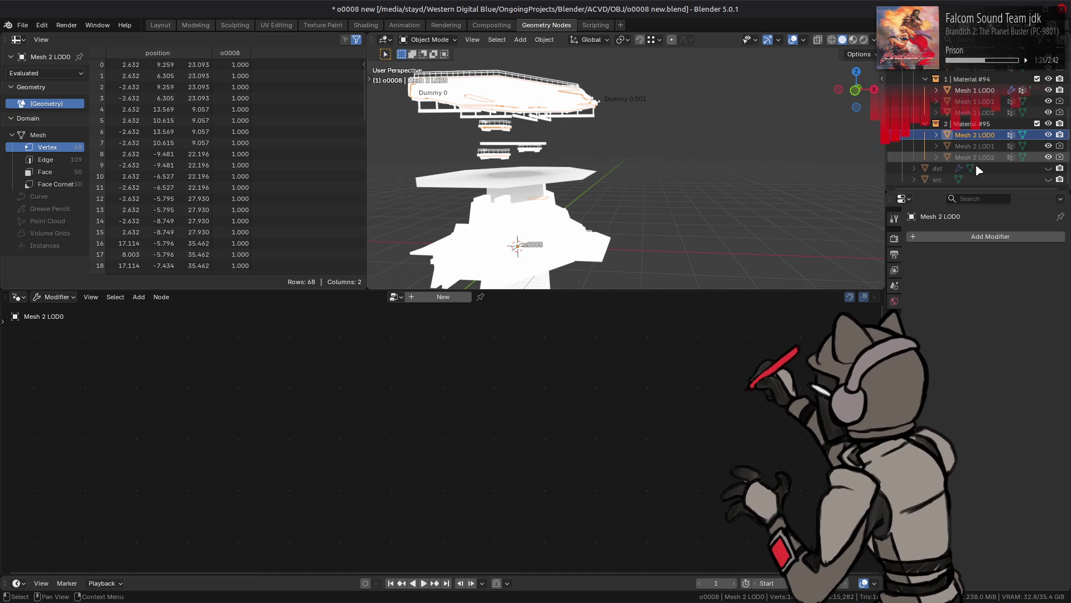
Unhide the dst and src pillars and move dst into the tower at X 0 m.
{"action": "left_click", "coordinate": [161, 25]}
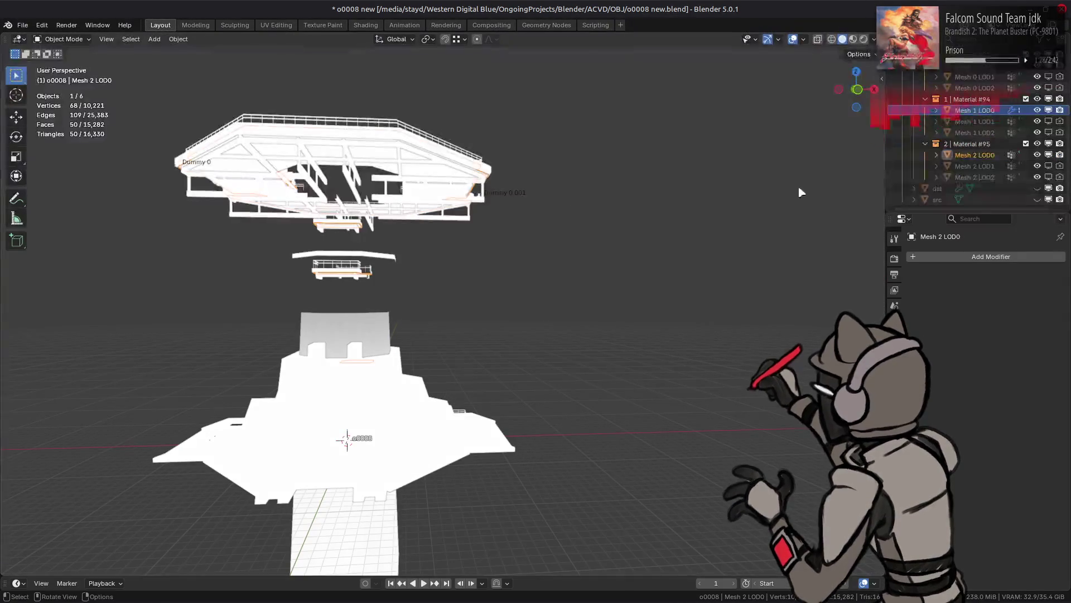
{"action": "left_click_drag", "start_coordinate": [1037, 188], "coordinate": [1037, 200]}
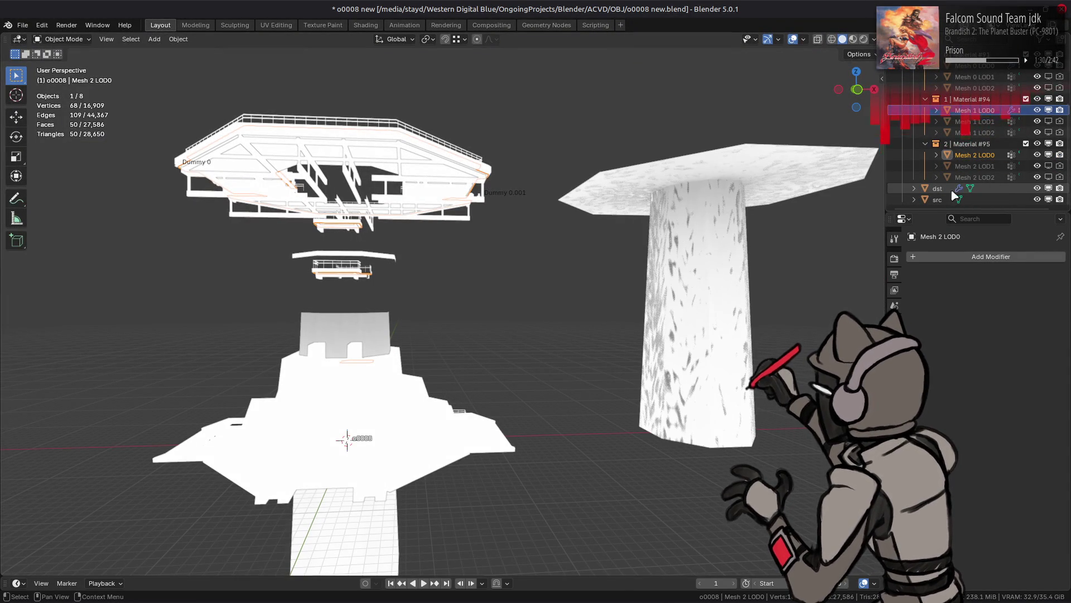
{"action": "left_click", "coordinate": [1037, 188]}
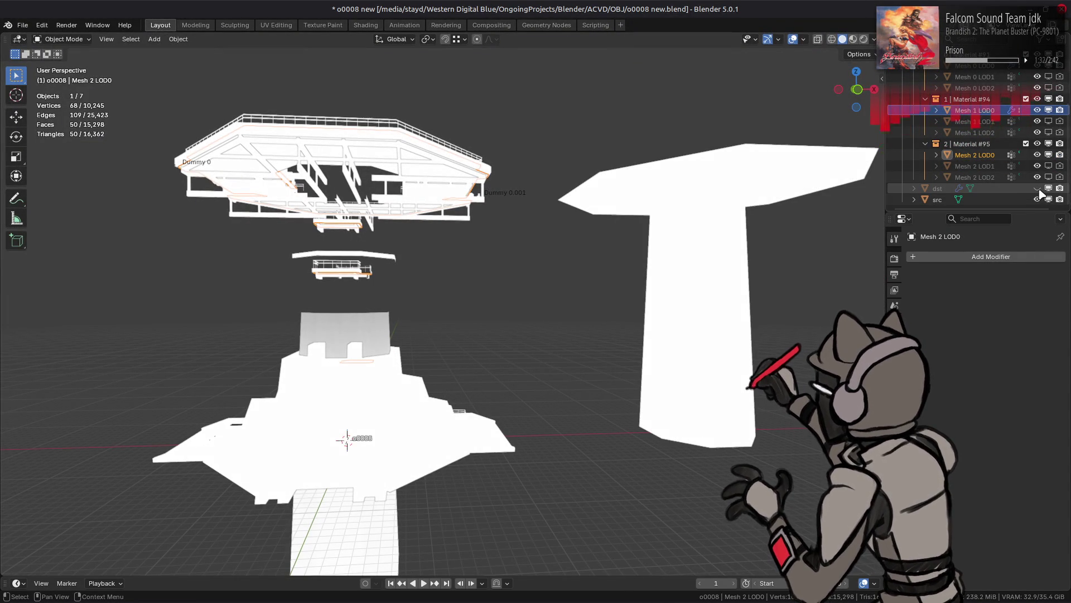
{"action": "left_click", "coordinate": [1037, 188]}
{"action": "left_click", "coordinate": [1038, 200]}
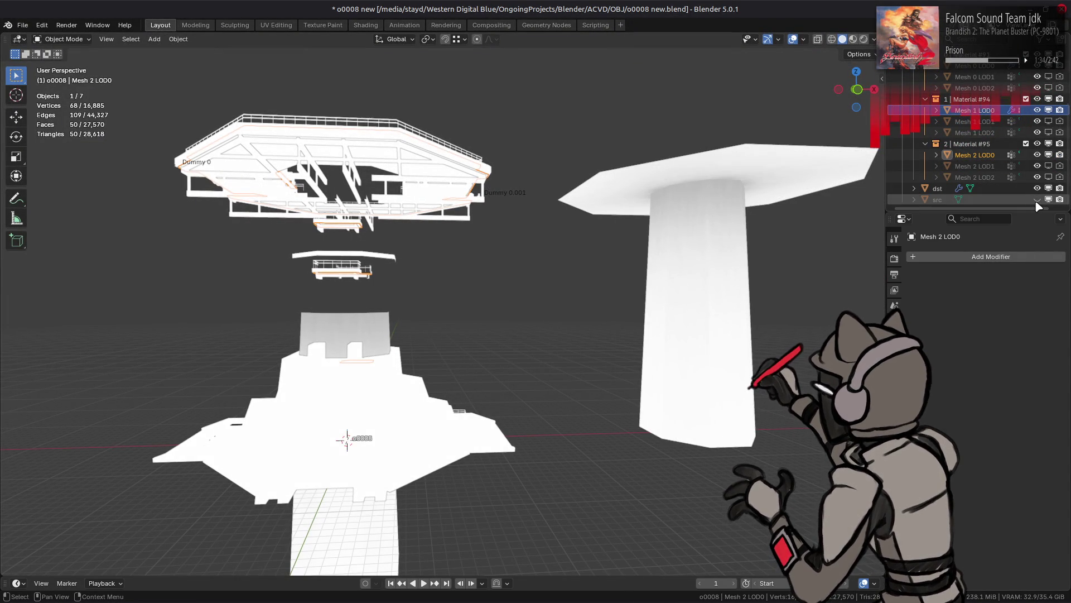
{"action": "left_click", "coordinate": [930, 188]}
{"action": "left_click", "coordinate": [894, 360]}
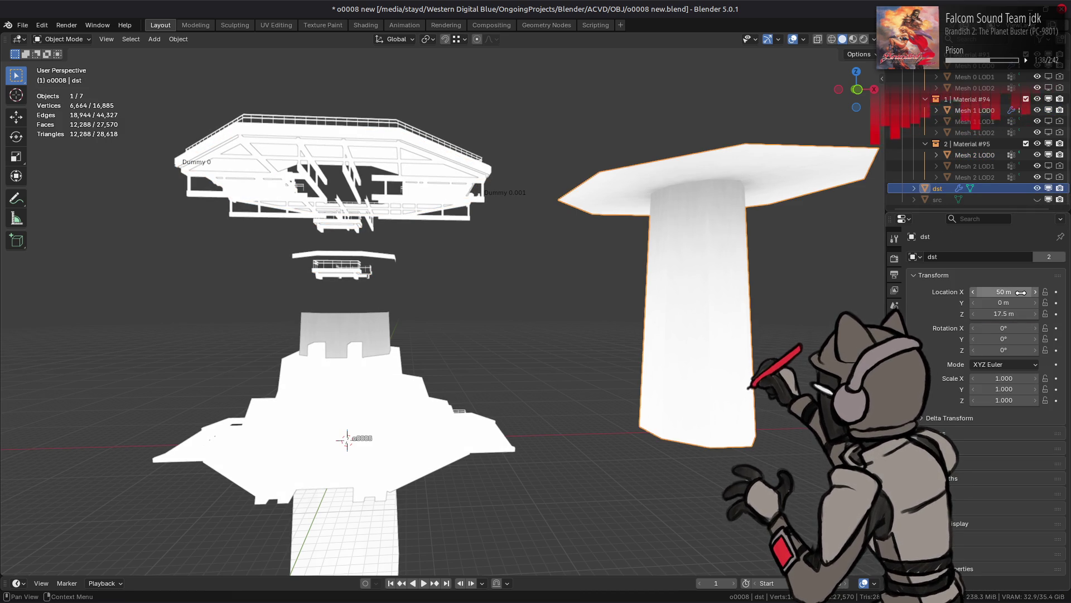
{"action": "key", "text": "BackSpace"}
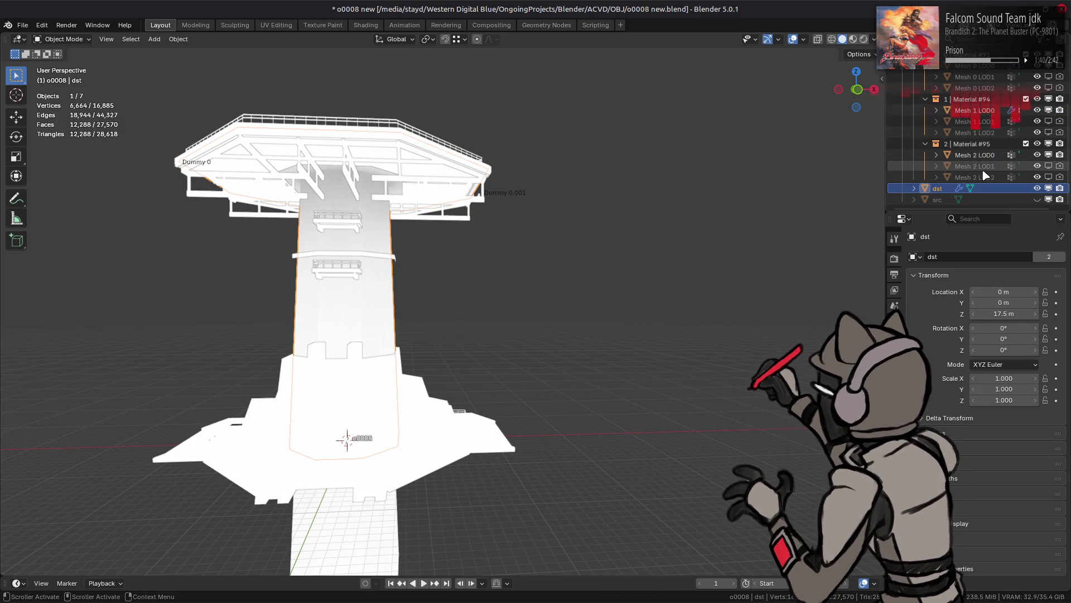
Move src to X 0 m and apply all transforms to both src and dst.
{"action": "left_click", "coordinate": [1038, 199]}
{"action": "left_click", "coordinate": [964, 201]}
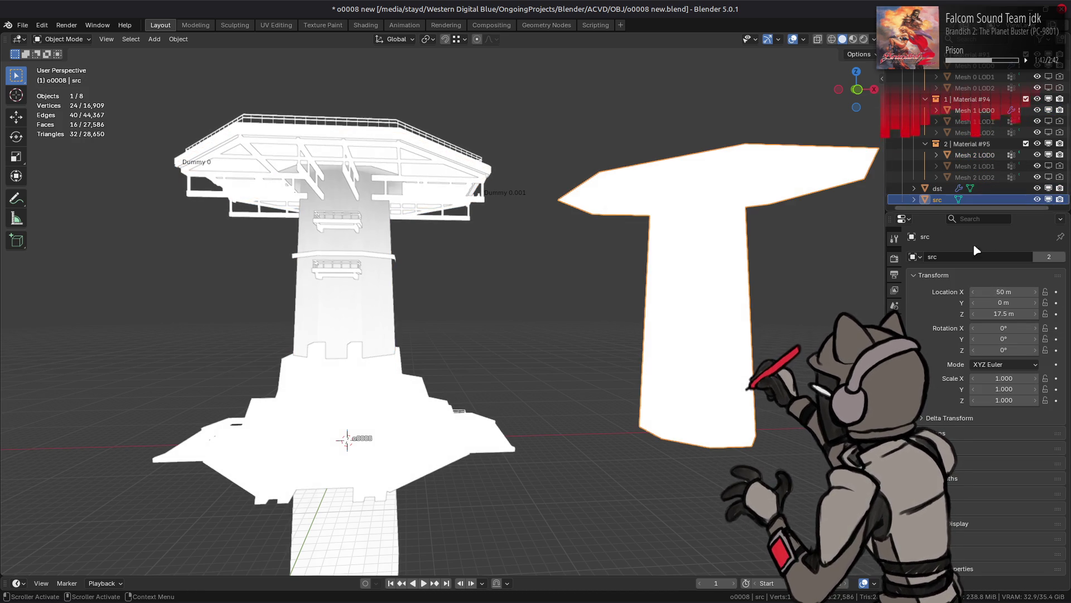
{"action": "left_click_drag", "start_coordinate": [1004, 292], "coordinate": [1004, 291]}
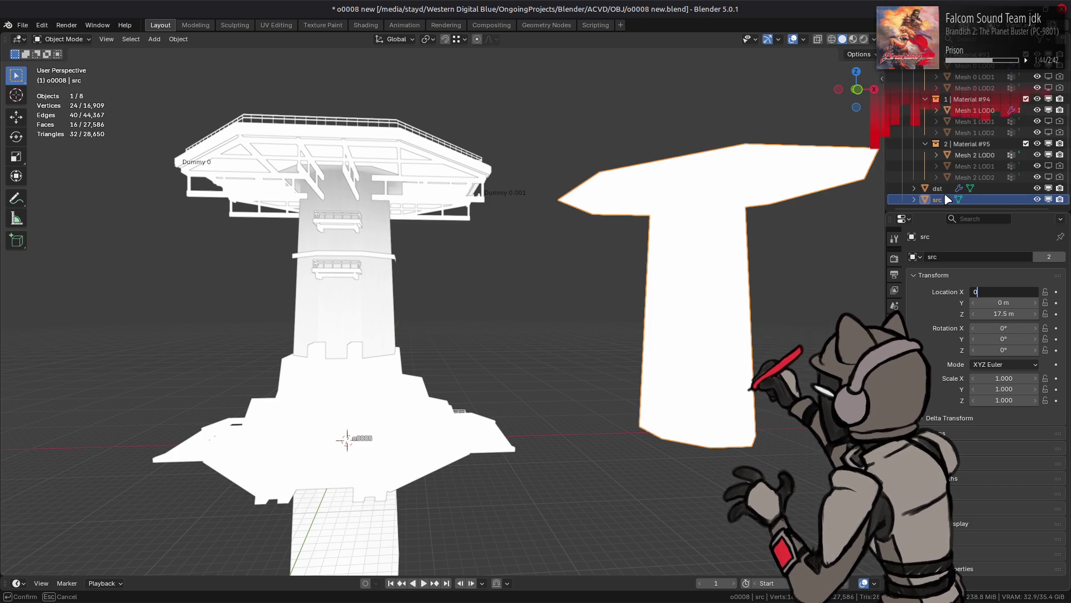
{"action": "key", "text": "Return"}
{"action": "left_click", "coordinate": [937, 188], "text": "shift"}
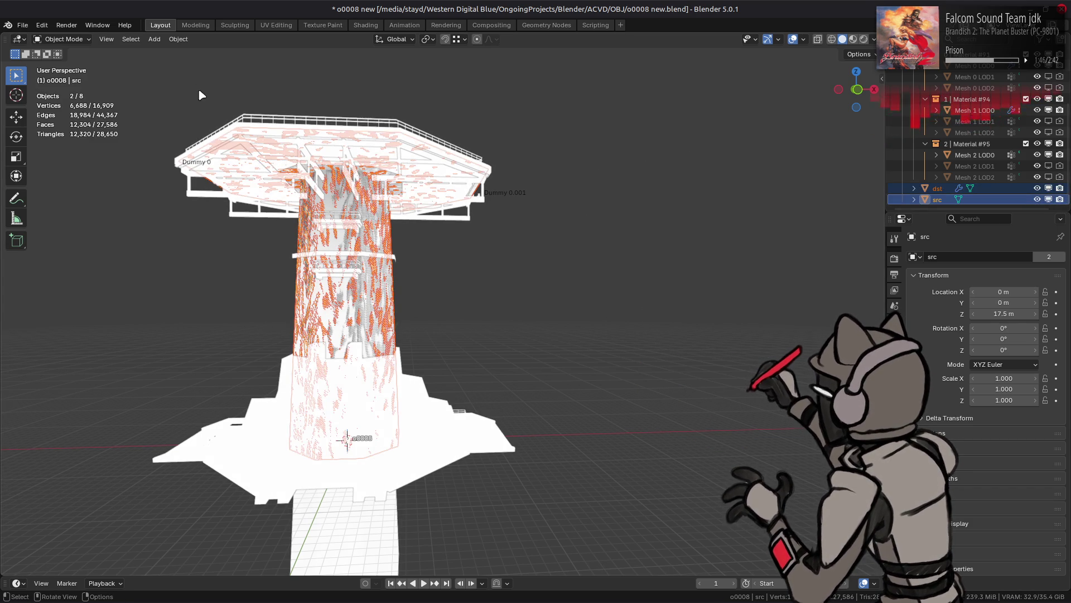
{"action": "left_click", "coordinate": [179, 39]}
{"action": "mouse_move", "coordinate": [222, 97]}
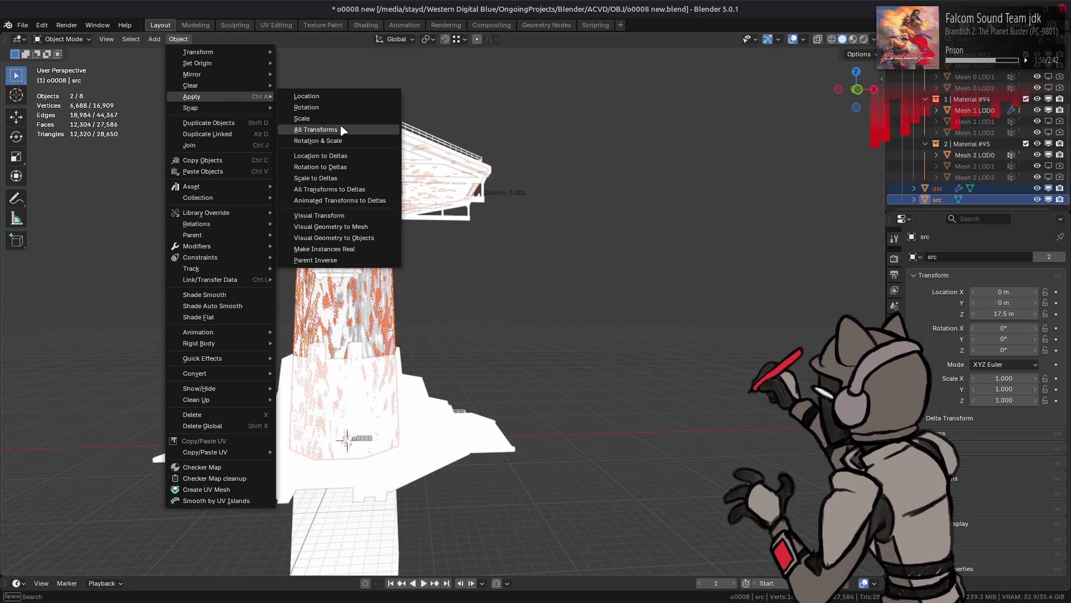
{"action": "key", "text": "Return"}
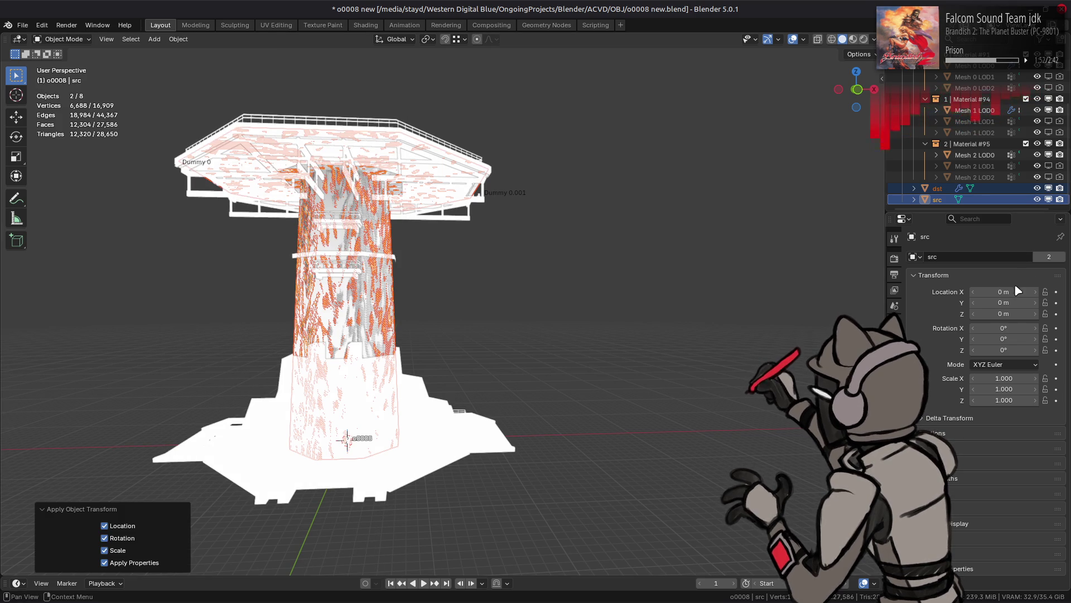
{"action": "left_click", "coordinate": [1009, 291]}
{"action": "type", "text": "50"}
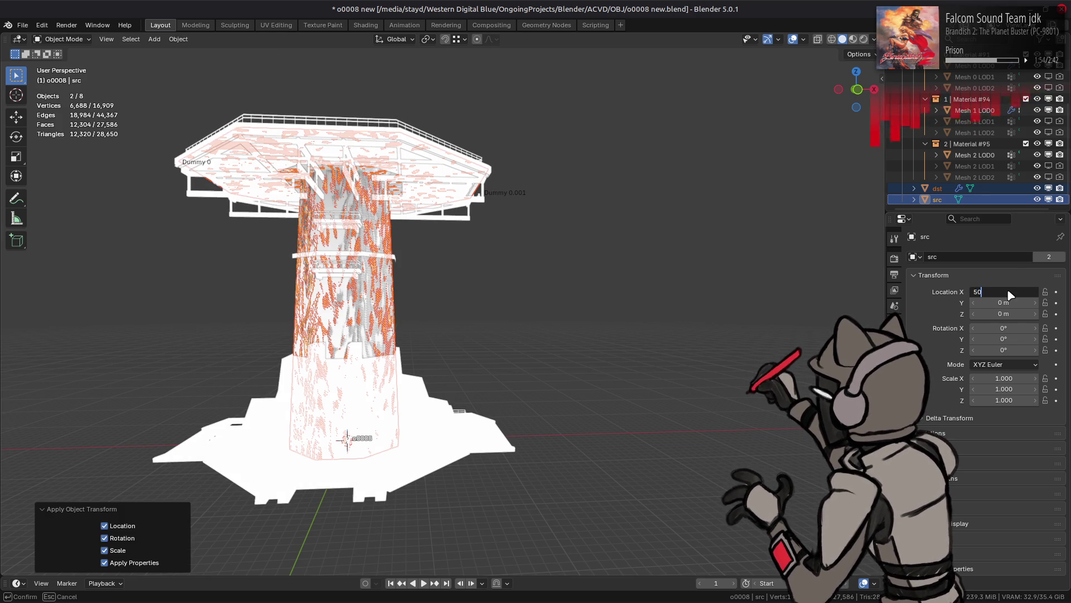
Move src back out to X 50 m, clear the selection, and save the file.
{"action": "key", "text": "Return"}
{"action": "key", "text": "alt+a"}
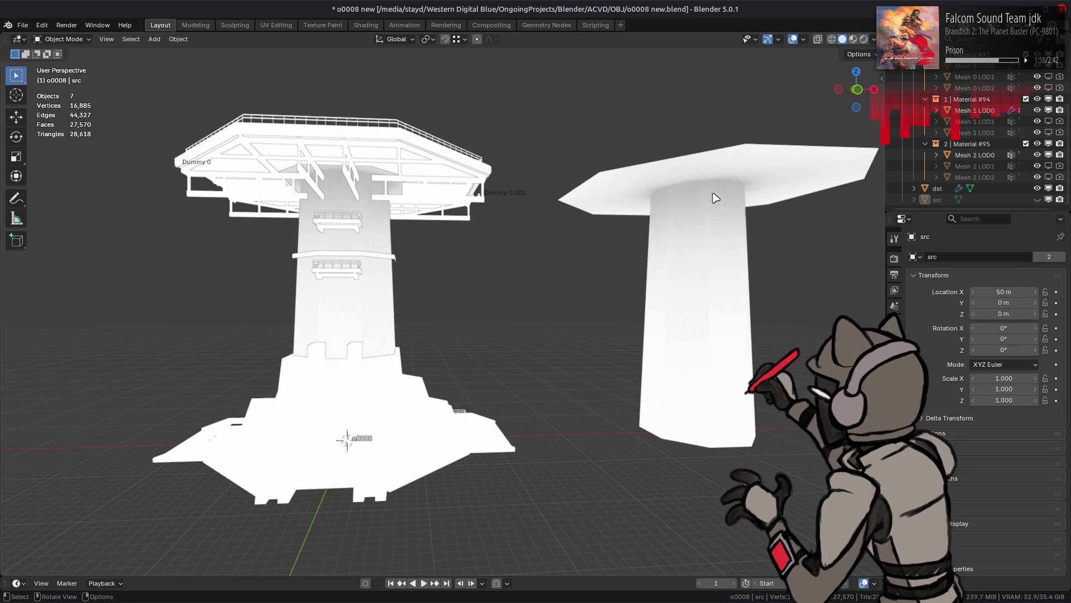
{"action": "key", "text": "ctrl+s"}
{"action": "left_click", "coordinate": [548, 25]}
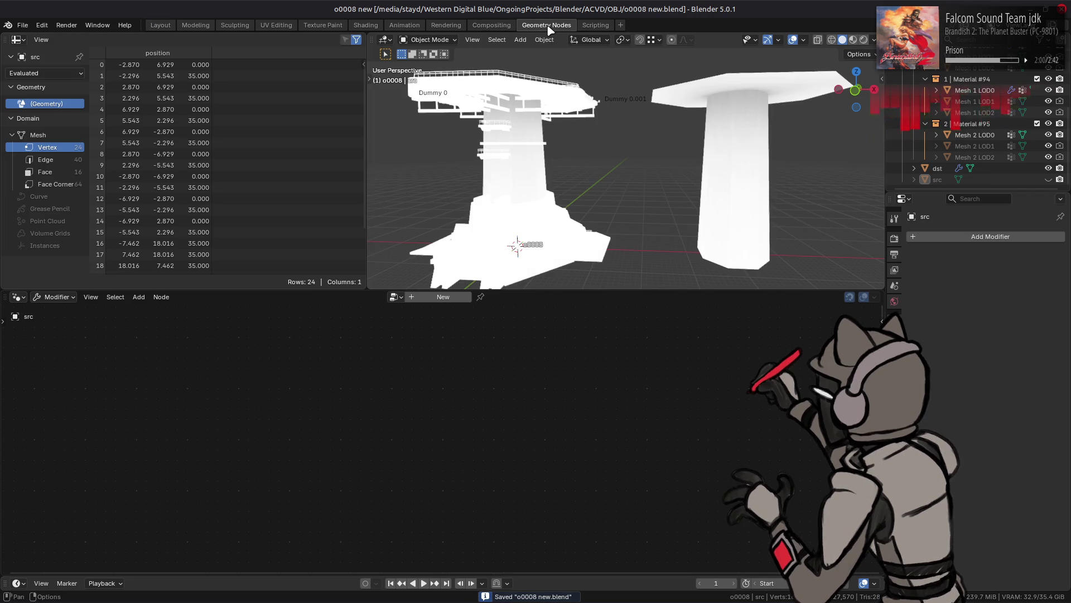
Reselect Mesh 1 LOD0, keep Object Info on Original, wire input geometry to the output, and save.
{"action": "left_click", "coordinate": [527, 167]}
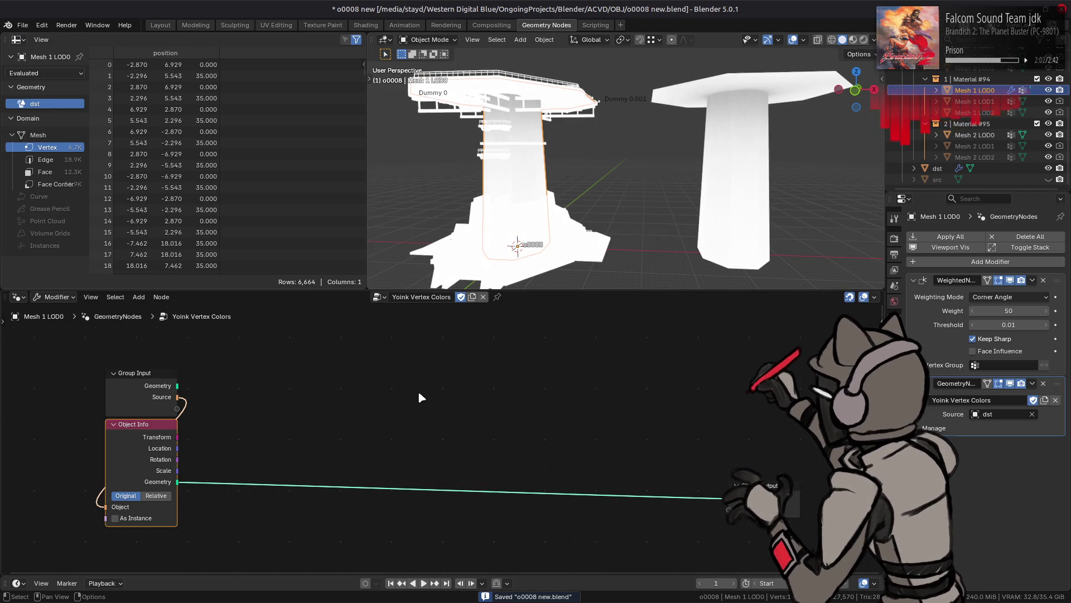
{"action": "left_click", "coordinate": [157, 496]}
{"action": "left_click", "coordinate": [133, 497]}
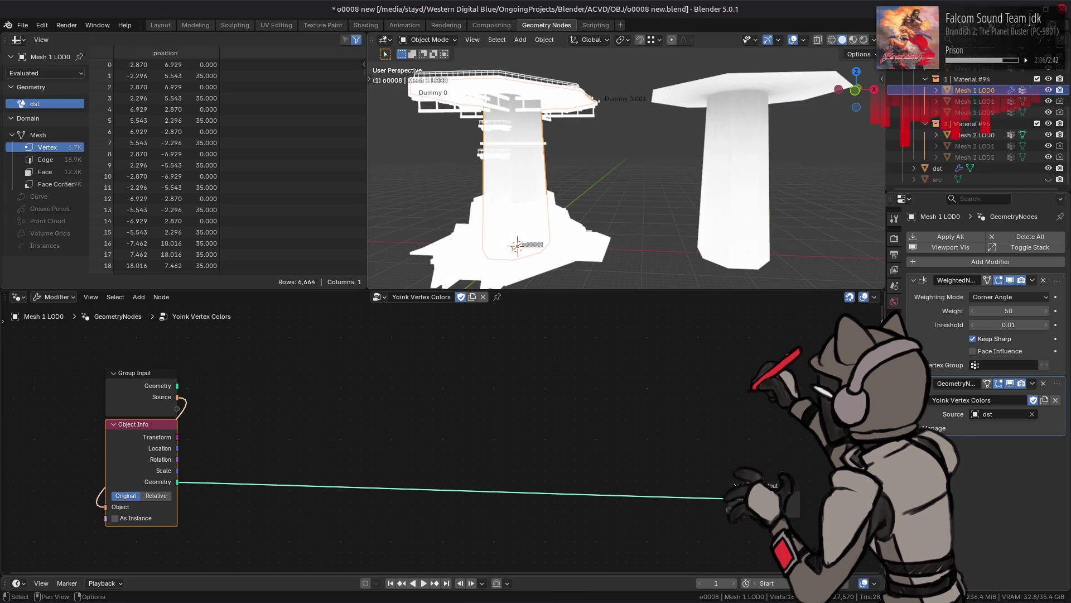
{"action": "mouse_move", "coordinate": [180, 387]}
{"action": "left_mouse_down"}
{"action": "mouse_move", "coordinate": [720, 492]}
{"action": "mouse_move", "coordinate": [731, 502]}
{"action": "left_mouse_up"}
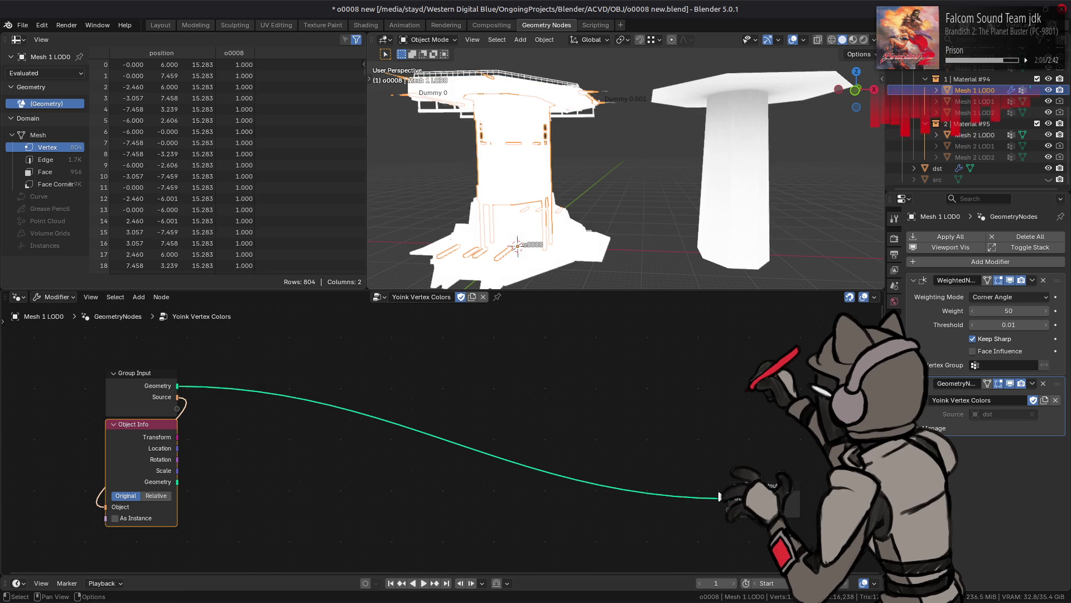
{"action": "key", "text": "ctrl+s"}
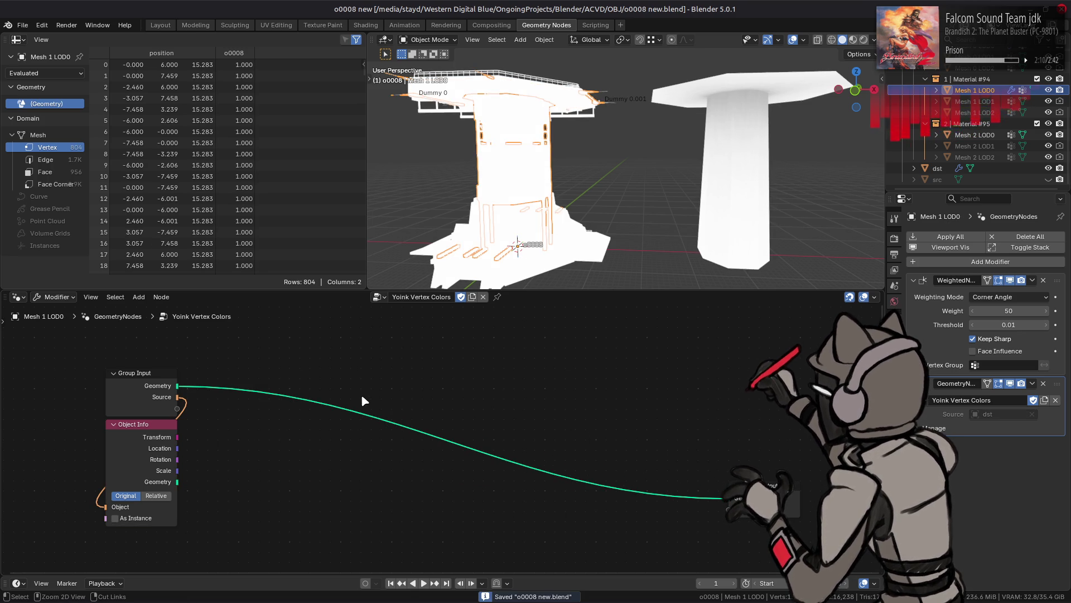
Add a Sample Nearest Surface node dropped onto the Object Info geometry link.
{"action": "key", "text": "shift+a"}
{"action": "mouse_move", "coordinate": [394, 401]}
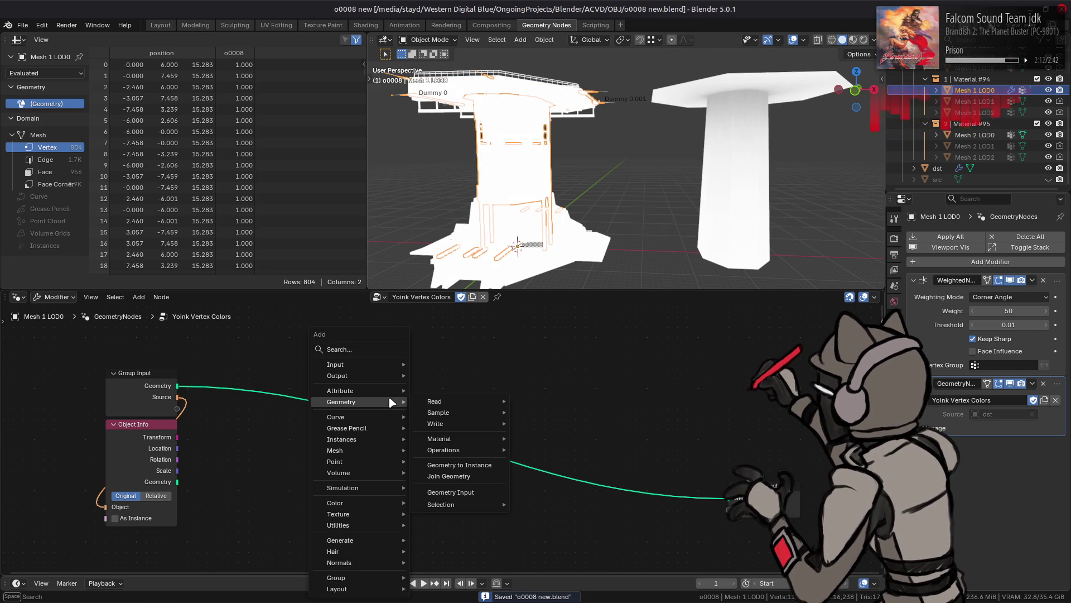
{"action": "mouse_move", "coordinate": [455, 413]}
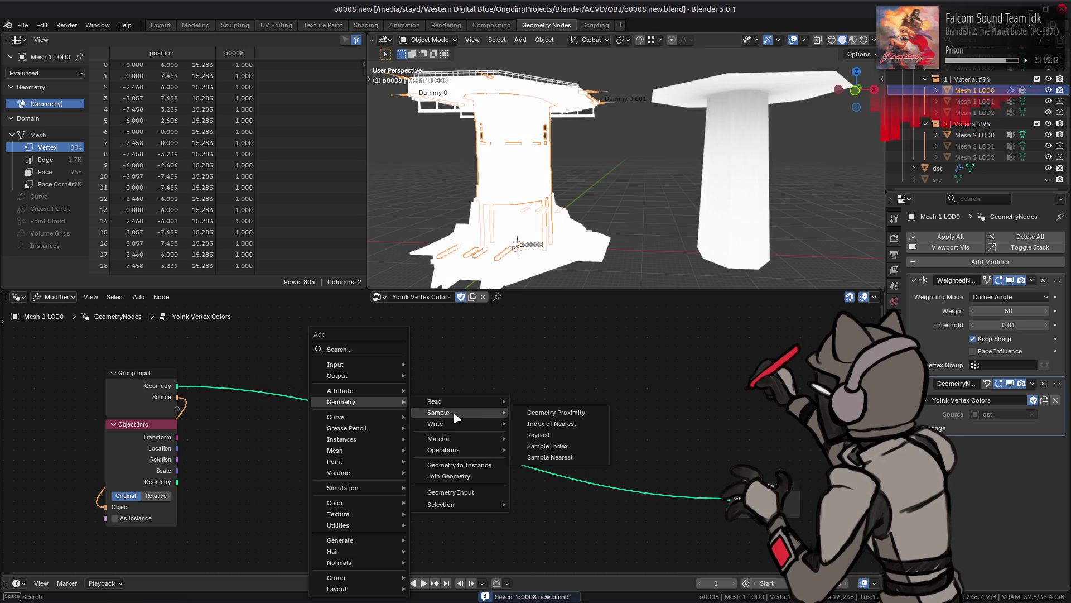
{"action": "left_click", "coordinate": [569, 462]}
{"action": "key", "text": "Escape"}
{"action": "key", "text": "shift+a"}
{"action": "mouse_move", "coordinate": [470, 396]}
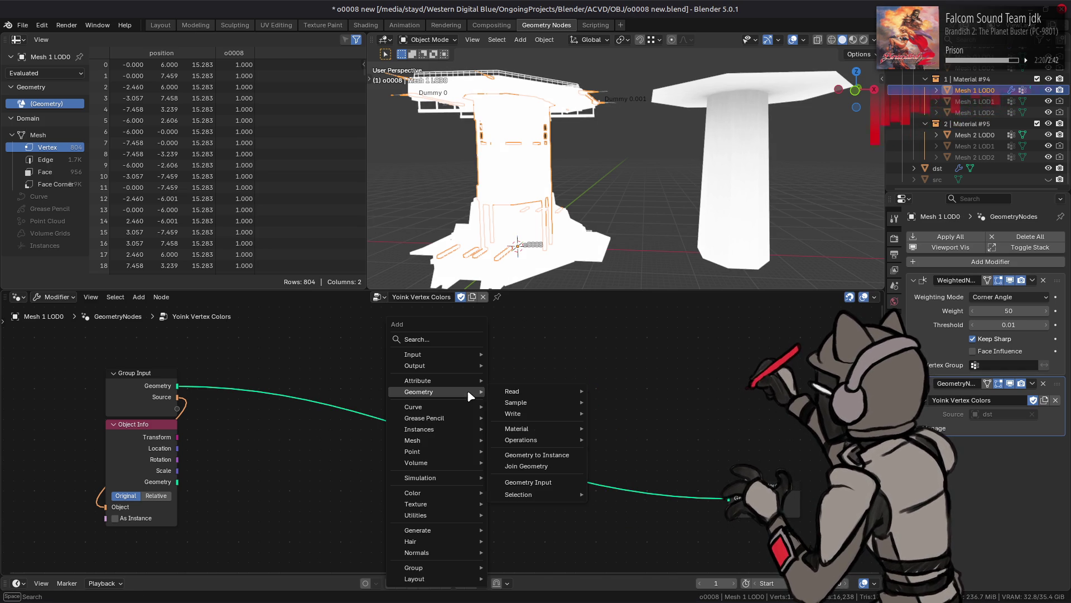
{"action": "mouse_move", "coordinate": [509, 395]}
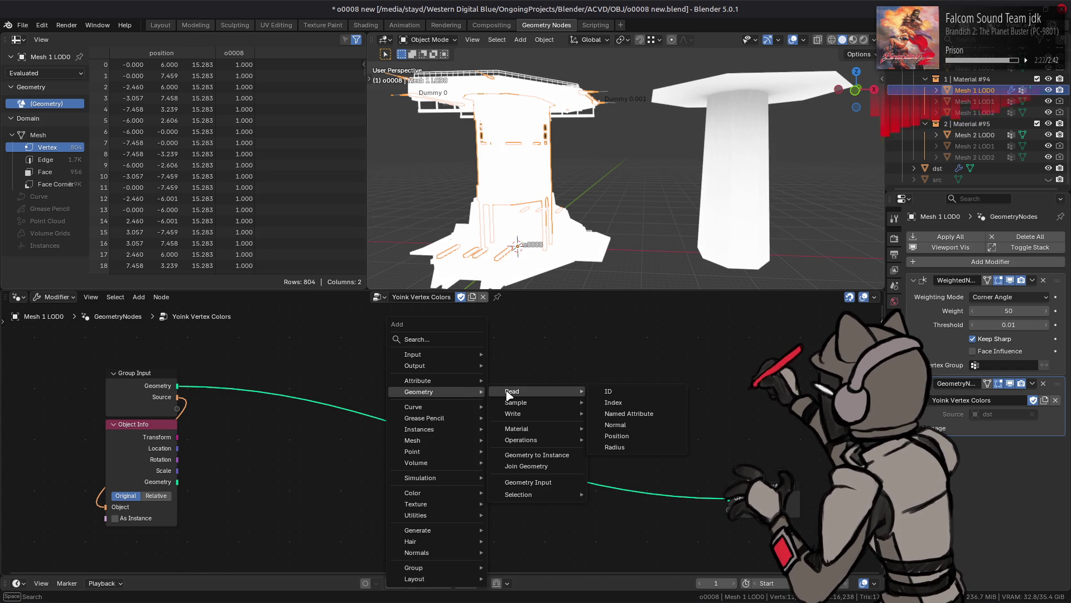
{"action": "mouse_move", "coordinate": [441, 442]}
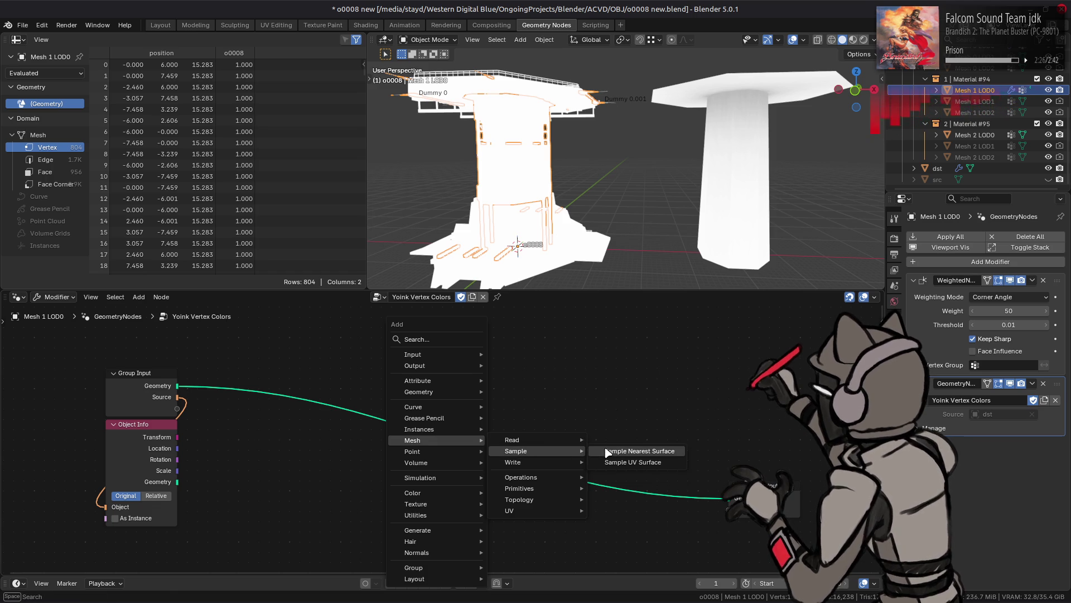
{"action": "left_click", "coordinate": [608, 452]}
{"action": "left_click", "coordinate": [389, 374]}
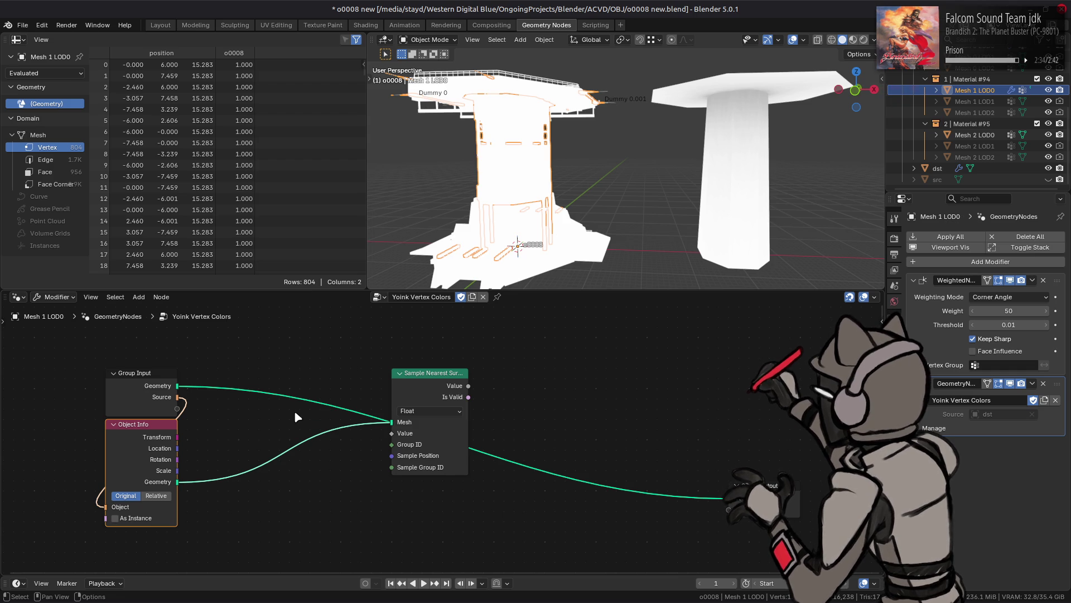
{"action": "left_click", "coordinate": [429, 411]}
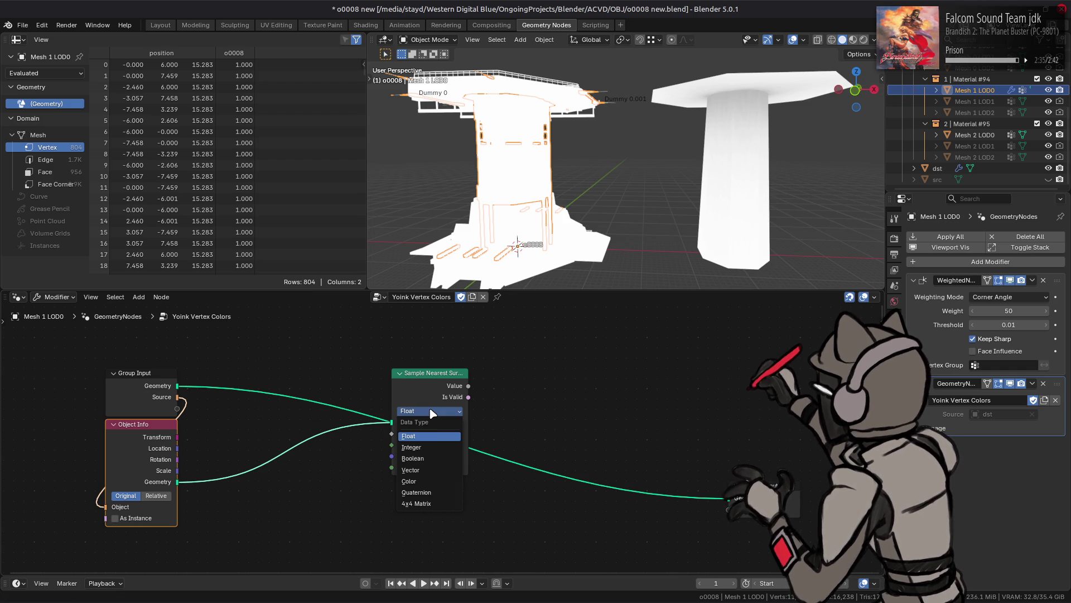
Set Sample Nearest Surface's data type to Color and rearrange the nodes.
{"action": "left_click", "coordinate": [427, 481]}
{"action": "left_click_drag", "start_coordinate": [418, 393], "coordinate": [481, 345]}
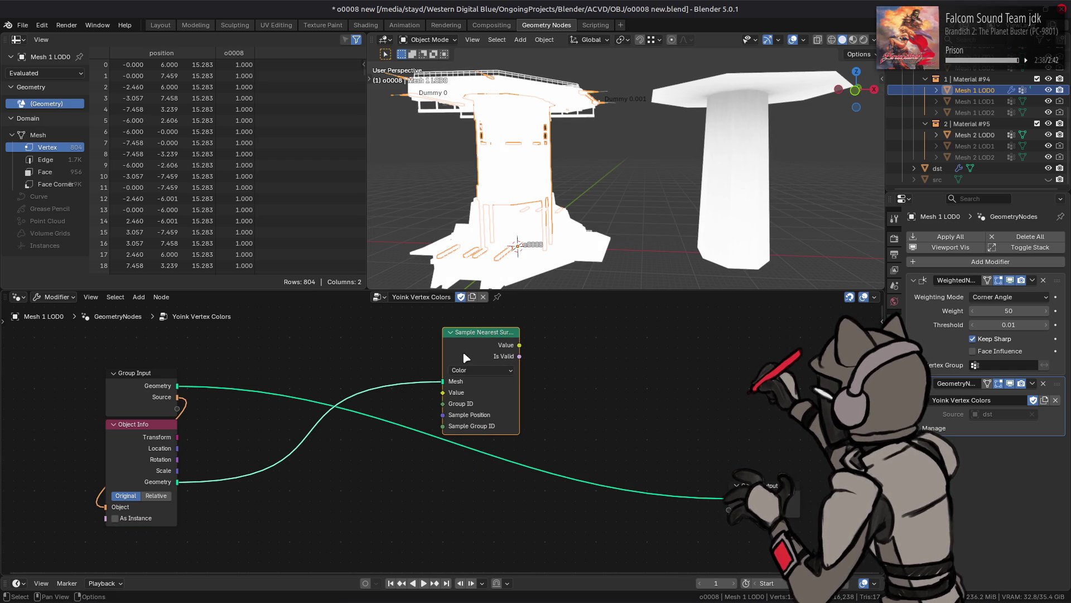
{"action": "scroll", "coordinate": [276, 444], "scroll_direction": "left", "scroll_amount": 3, "text": "ctrl"}
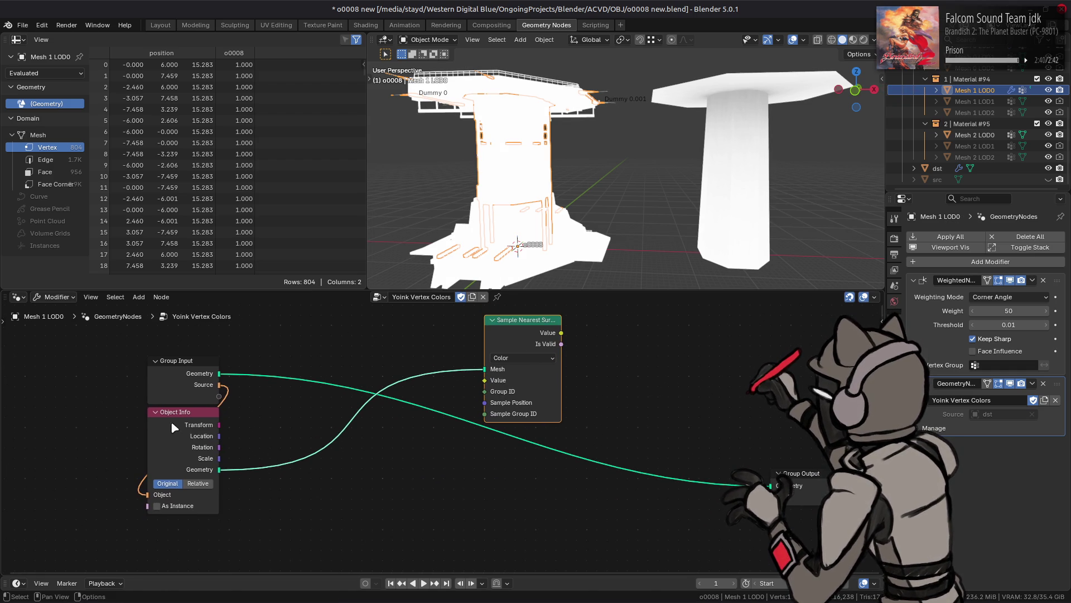
{"action": "left_click_drag", "start_coordinate": [174, 430], "coordinate": [174, 473]}
Add a Color-type Named Attribute node feeding the sampler's Value input.
{"action": "key", "text": "shift+a"}
{"action": "mouse_move", "coordinate": [249, 392]}
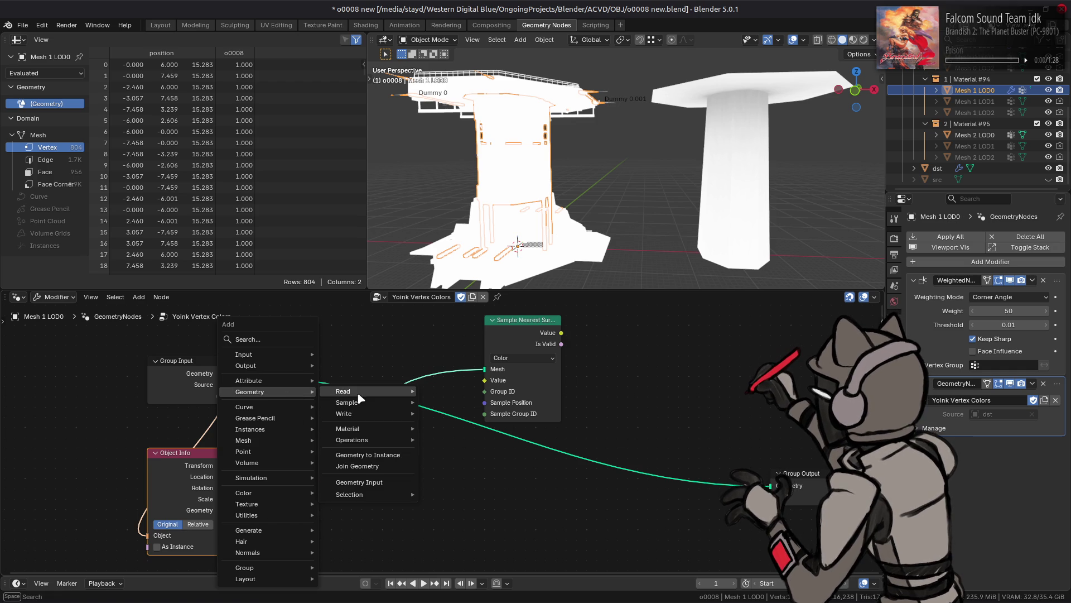
{"action": "mouse_move", "coordinate": [343, 391]}
{"action": "left_click", "coordinate": [460, 413]}
{"action": "left_click", "coordinate": [182, 442]}
{"action": "left_click", "coordinate": [188, 449]}
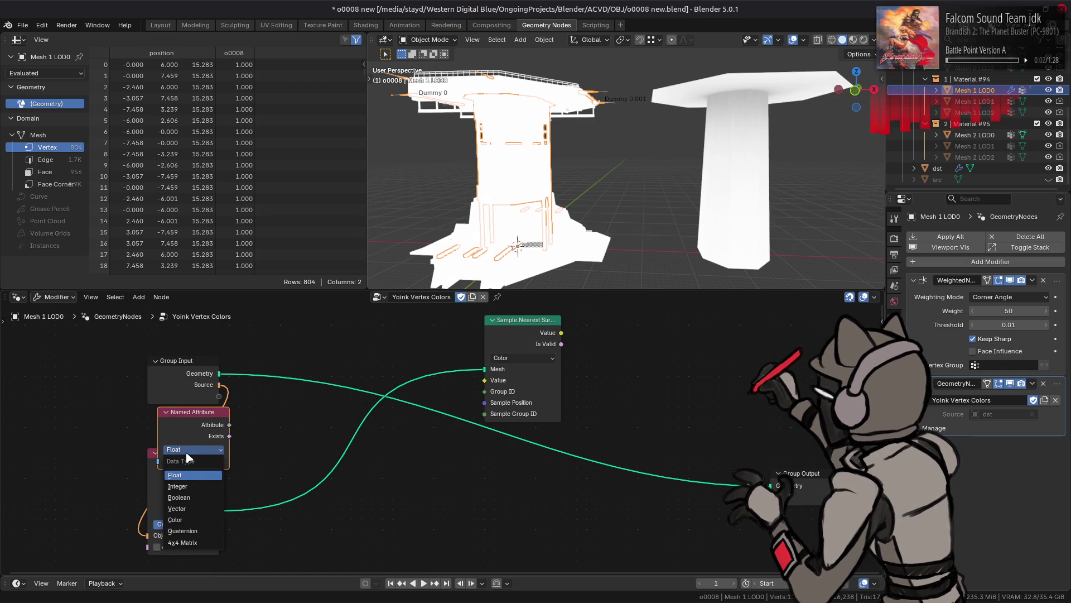
{"action": "left_click", "coordinate": [188, 520]}
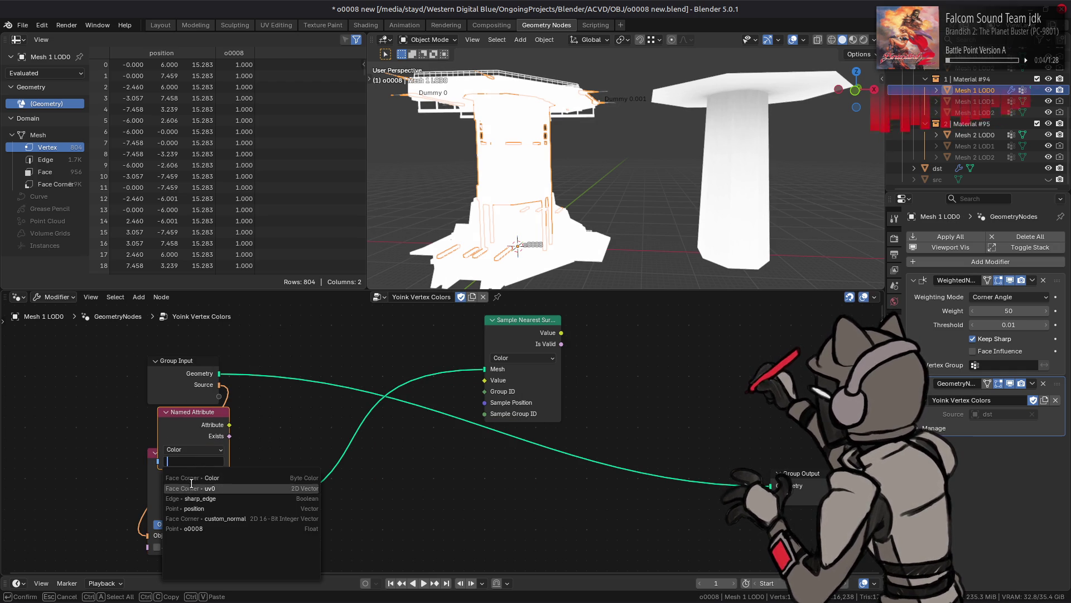
{"action": "left_click", "coordinate": [176, 480]}
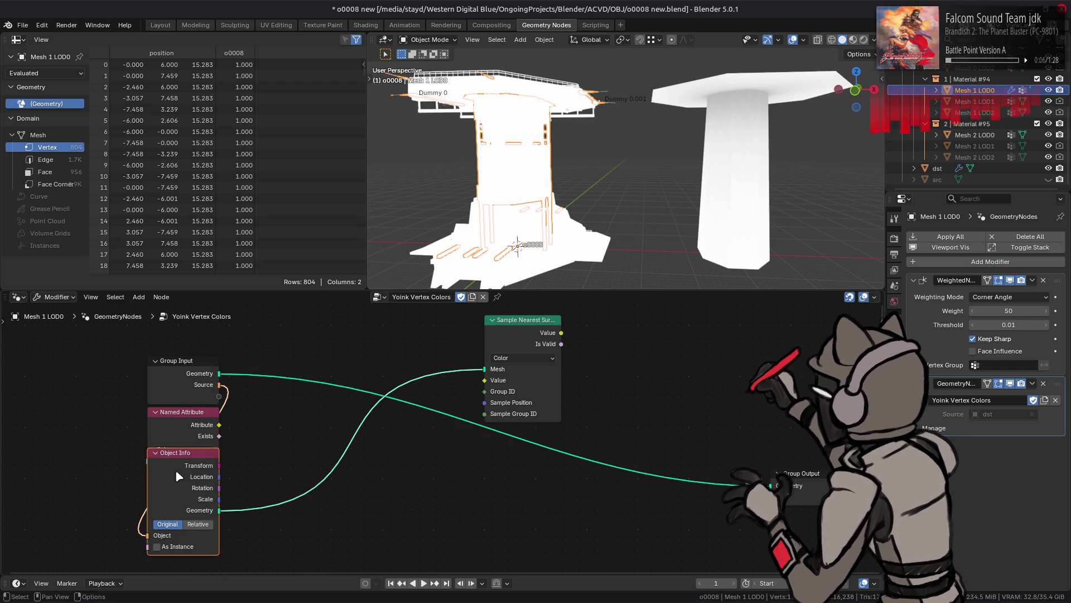
{"action": "key", "text": "g"}
{"action": "left_click", "coordinate": [176, 506]}
{"action": "mouse_move", "coordinate": [219, 425]}
{"action": "left_mouse_down"}
{"action": "mouse_move", "coordinate": [485, 399]}
{"action": "mouse_move", "coordinate": [494, 389]}
{"action": "left_mouse_up"}
{"action": "mouse_move", "coordinate": [520, 330]}
{"action": "left_mouse_down"}
{"action": "mouse_move", "coordinate": [463, 383]}
{"action": "mouse_move", "coordinate": [485, 356]}
{"action": "left_mouse_up"}
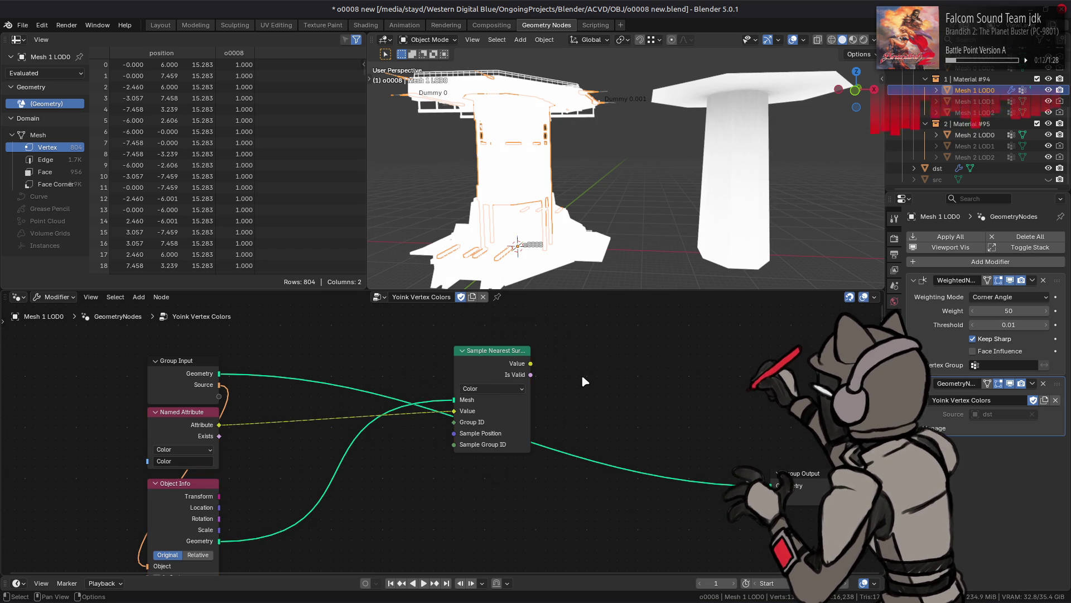
Add a Store Named Attribute node on the group geometry, set to Color on Face Corner.
{"action": "key", "text": "shift+a"}
{"action": "mouse_move", "coordinate": [589, 380]}
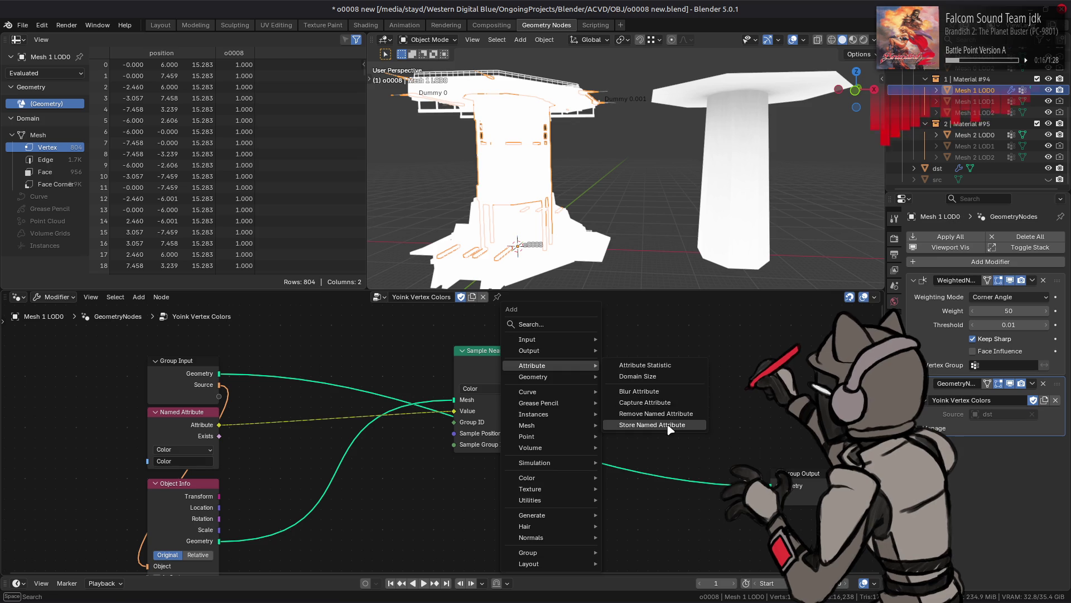
{"action": "left_click", "coordinate": [669, 427]}
{"action": "left_click", "coordinate": [668, 428]}
{"action": "mouse_move", "coordinate": [219, 374]}
{"action": "left_mouse_down"}
{"action": "mouse_move", "coordinate": [455, 434]}
{"action": "mouse_move", "coordinate": [675, 472]}
{"action": "left_mouse_up"}
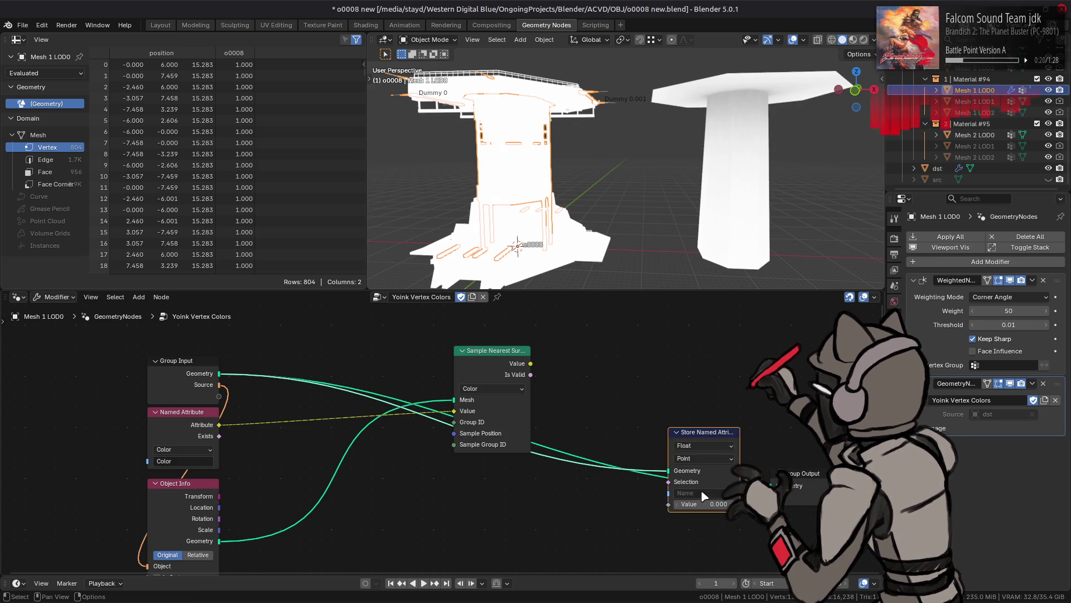
{"action": "left_click", "coordinate": [702, 457]}
{"action": "left_click", "coordinate": [704, 445]}
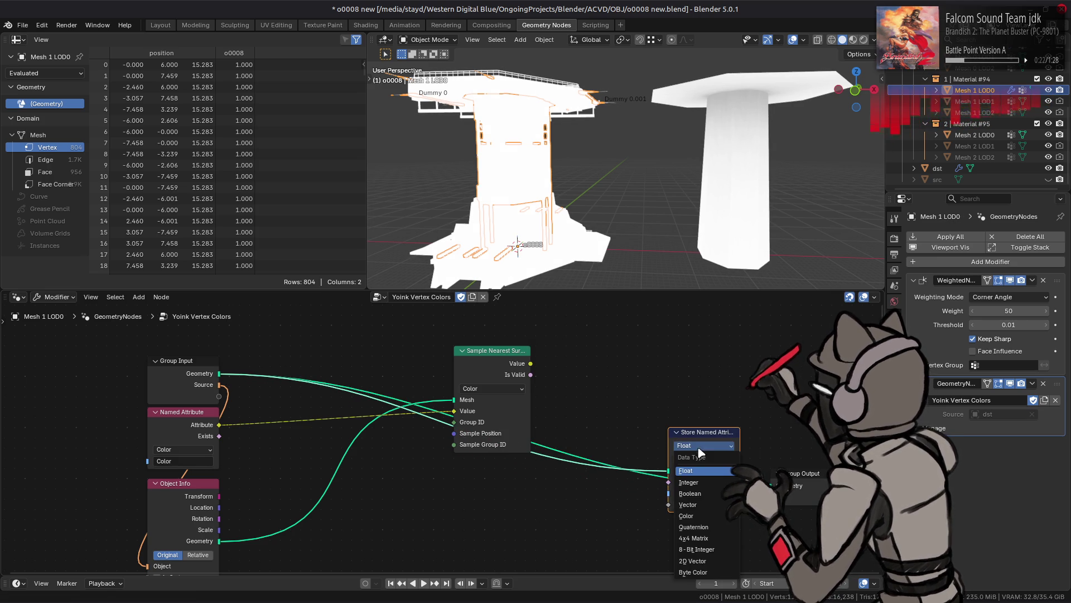
{"action": "left_click", "coordinate": [710, 517]}
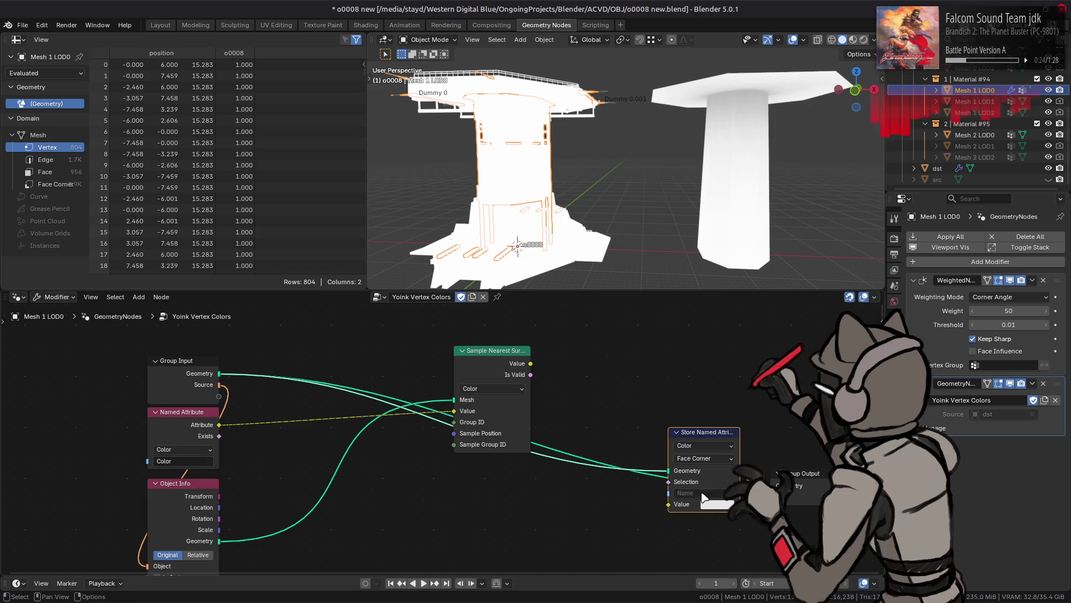
{"action": "left_click", "coordinate": [704, 493]}
Name the stored attribute 'Color', route it to Group Output, and feed it the sampled colour.
{"action": "type", "text": "c"}
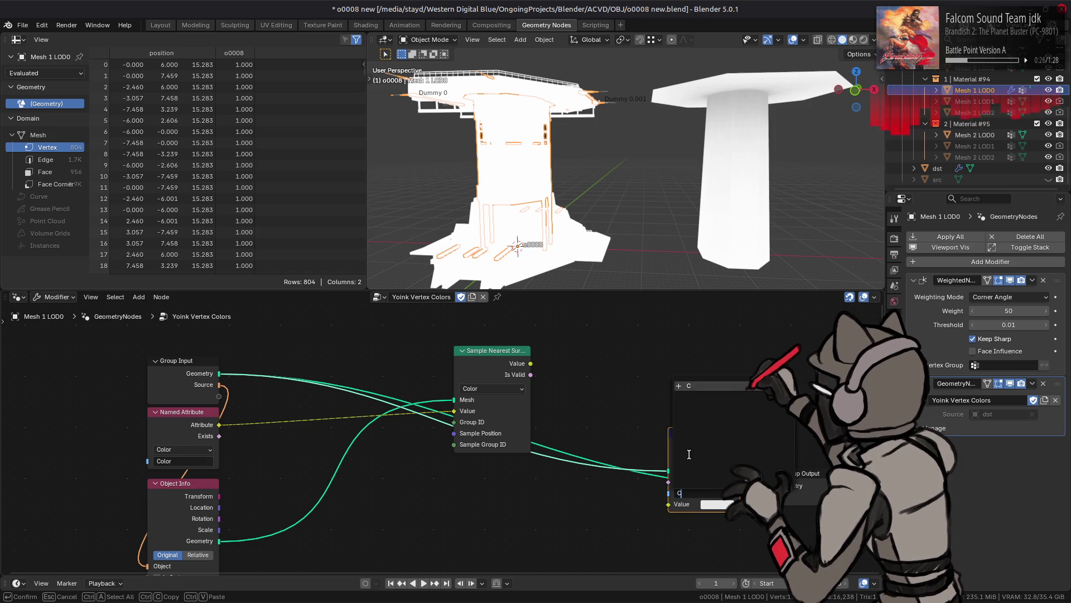
{"action": "type", "text": "olor"}
{"action": "left_click", "coordinate": [690, 455]}
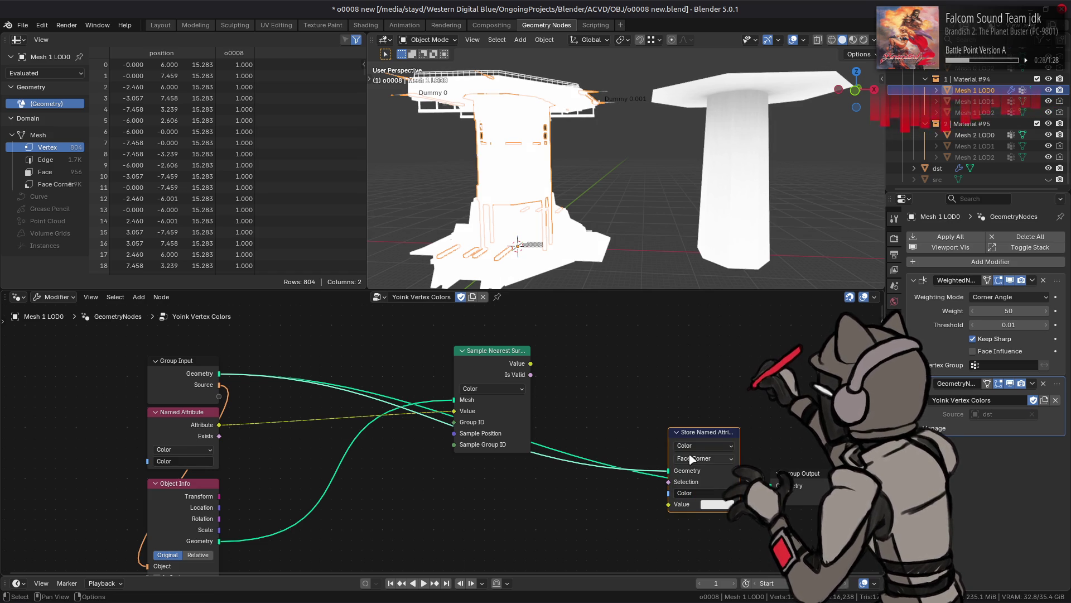
{"action": "left_click_drag", "start_coordinate": [737, 472], "coordinate": [777, 486]}
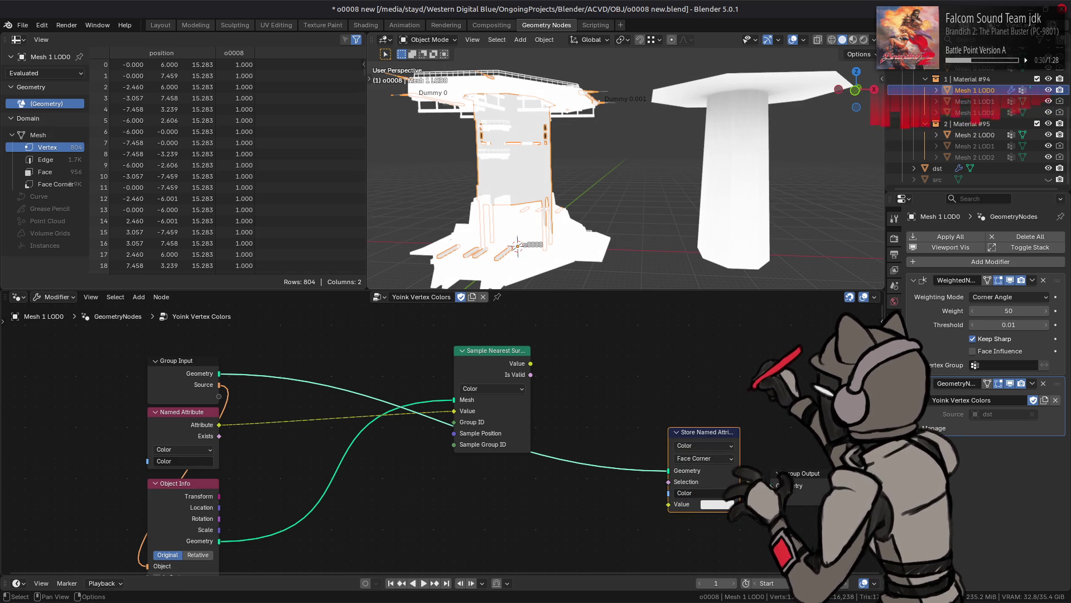
{"action": "left_click_drag", "start_coordinate": [531, 363], "coordinate": [682, 505]}
Toggle the node modifier to compare the tower with and without the sampled colours.
{"action": "mouse_move", "coordinate": [613, 184]}
{"action": "middle_mouse_down"}
{"action": "mouse_move", "coordinate": [613, 170]}
{"action": "mouse_move", "coordinate": [634, 166]}
{"action": "mouse_move", "coordinate": [720, 227]}
{"action": "middle_mouse_up"}
{"action": "left_click", "coordinate": [1010, 384]}
{"action": "left_click", "coordinate": [1010, 384]}
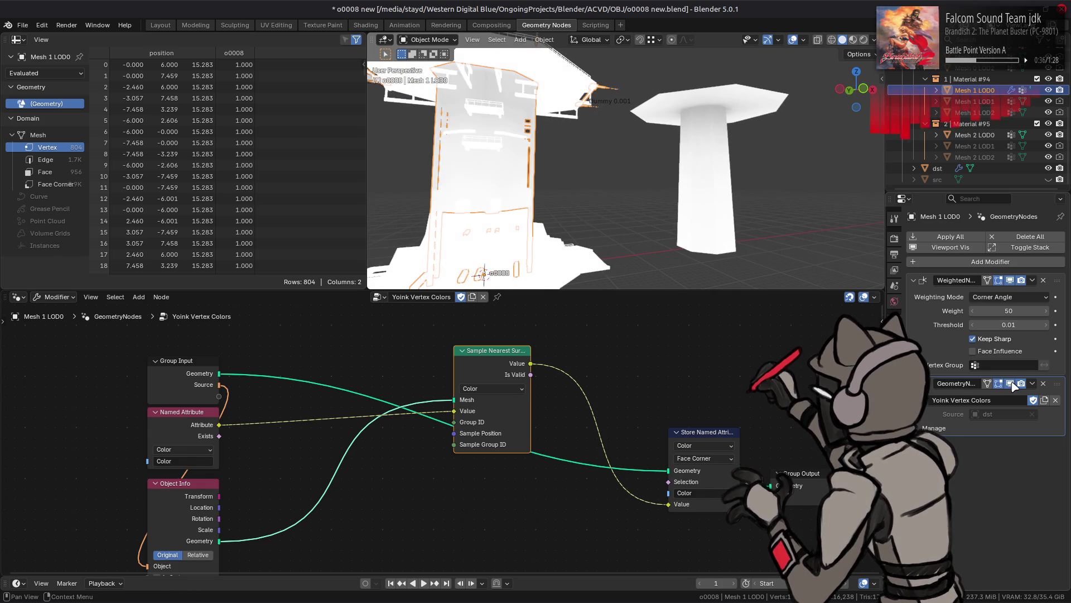
{"action": "left_click", "coordinate": [1010, 384]}
{"action": "left_click", "coordinate": [1010, 383]}
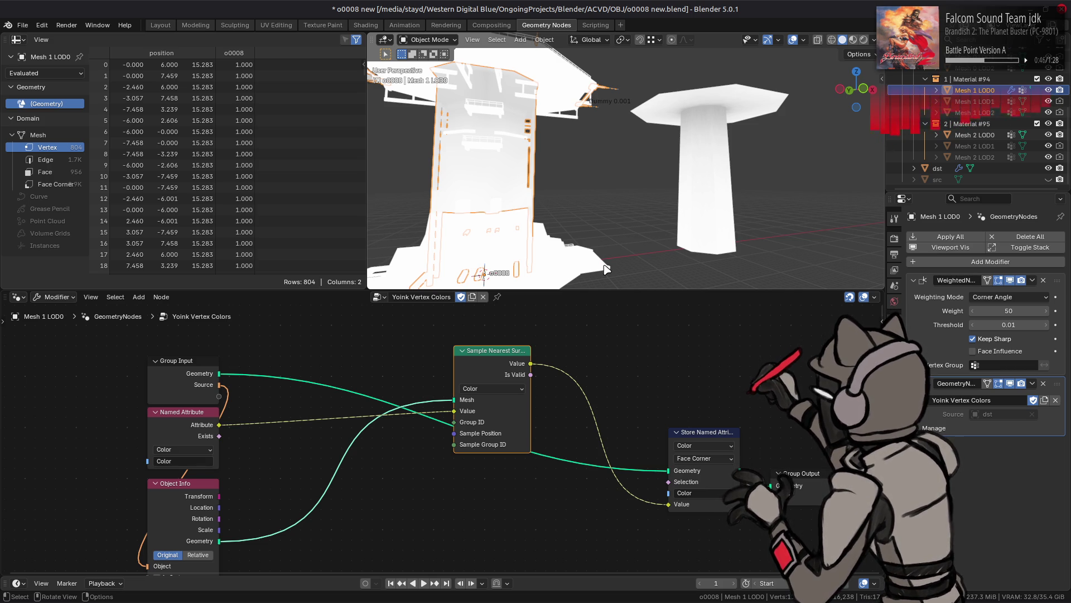
Make src the active object in the Outliner, then open and close its filter options.
{"action": "mouse_move", "coordinate": [728, 176]}
{"action": "middle_mouse_down"}
{"action": "mouse_move", "coordinate": [717, 226]}
{"action": "mouse_move", "coordinate": [691, 238]}
{"action": "middle_mouse_up"}
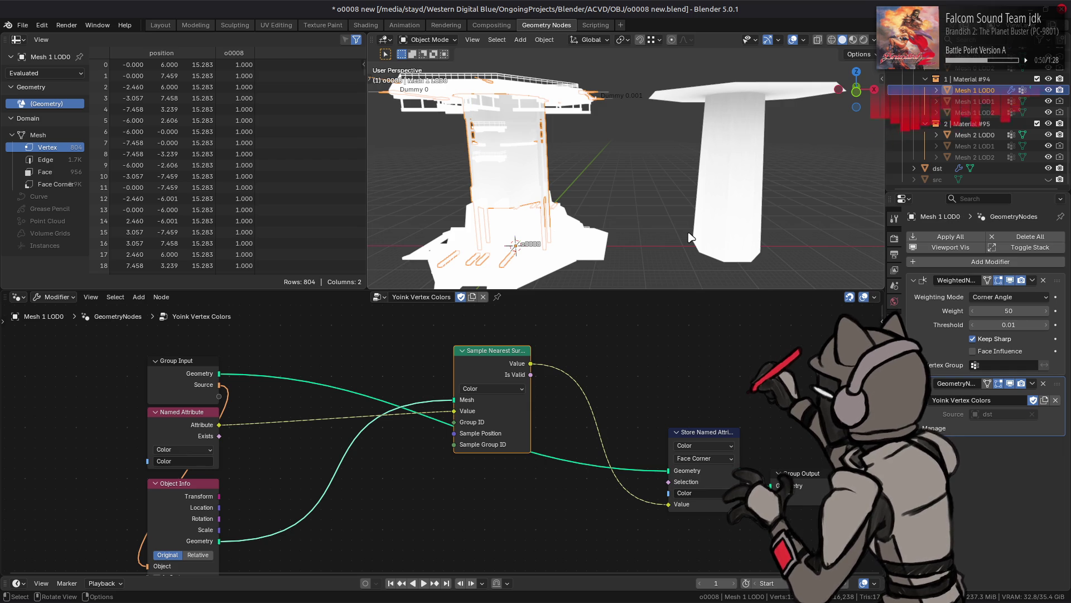
{"action": "left_click", "coordinate": [947, 180]}
{"action": "middle_click_drag", "start_coordinate": [779, 211], "coordinate": [760, 210]}
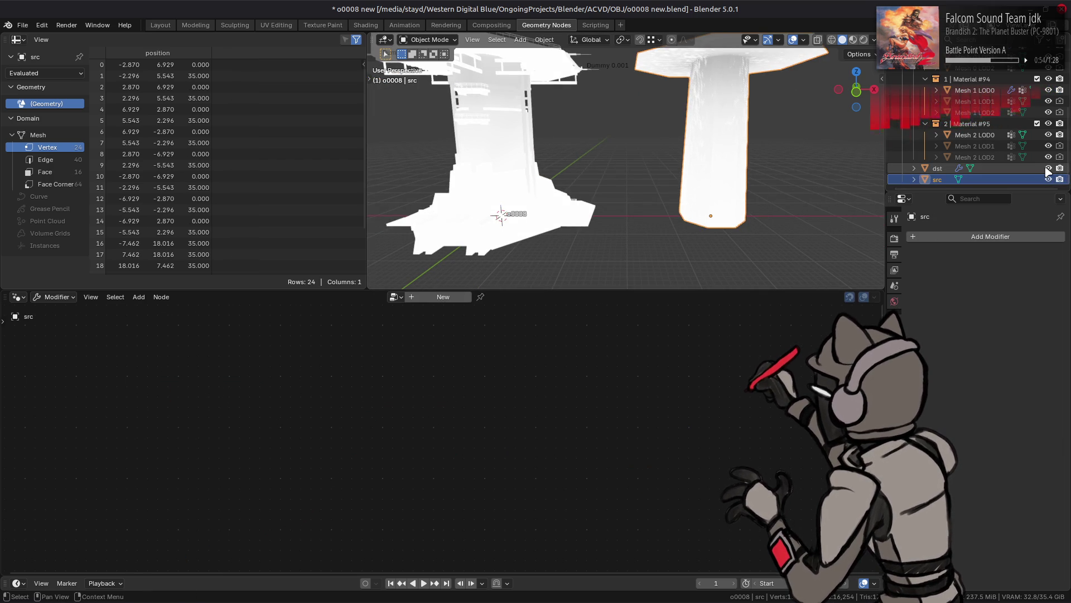
{"action": "left_click", "coordinate": [1017, 40]}
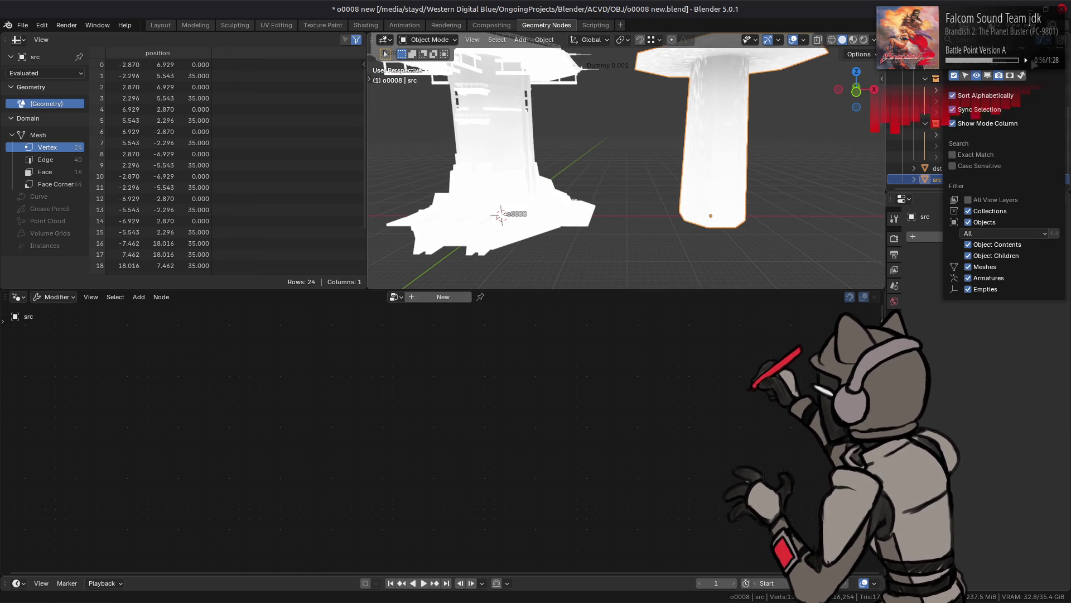
{"action": "left_click", "coordinate": [957, 71]}
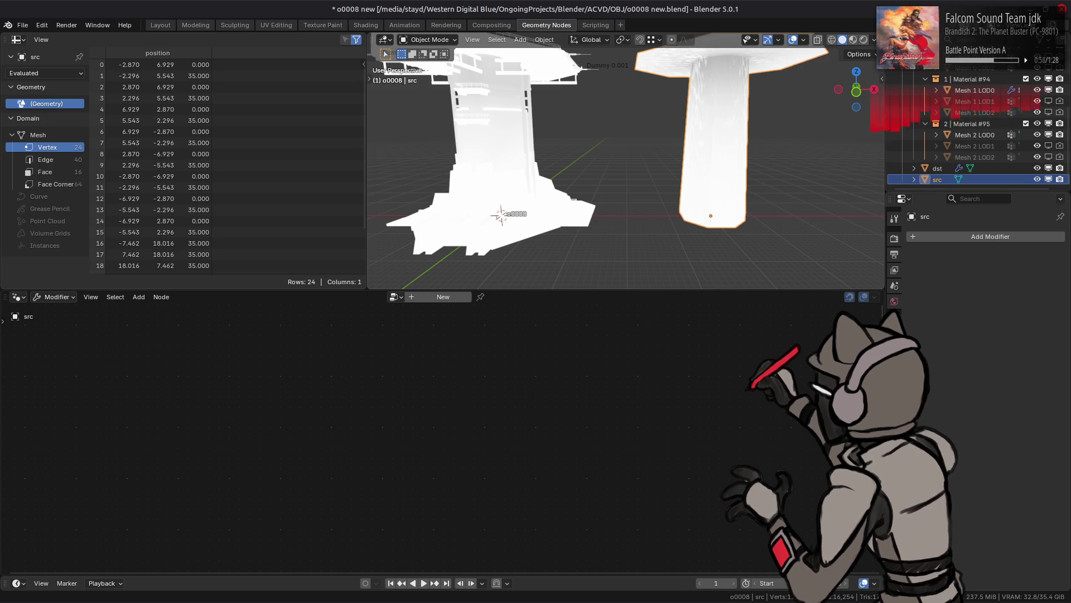
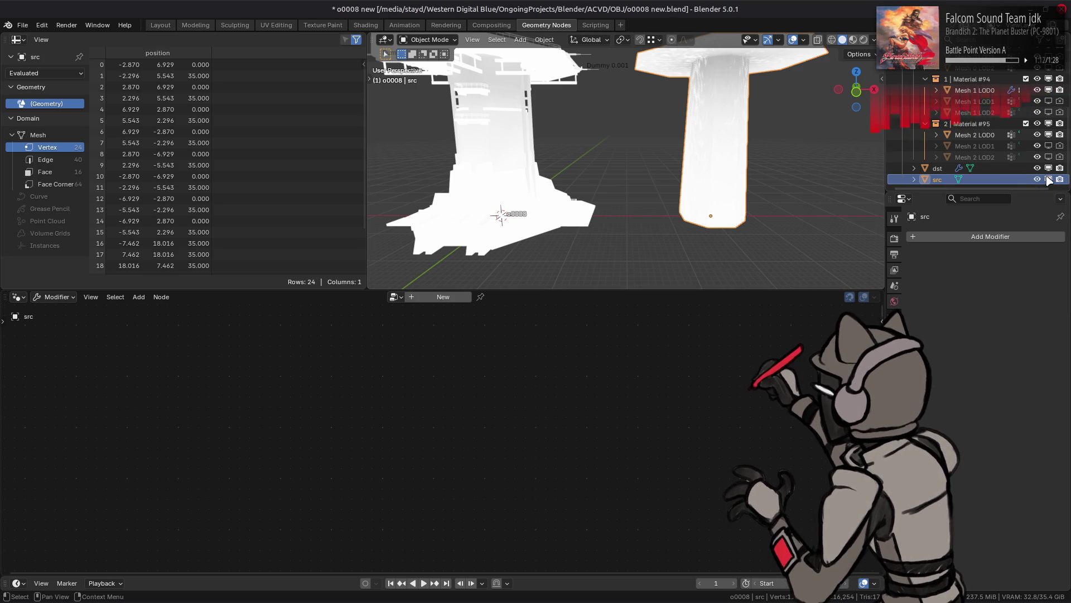
Make Mesh 1 LOD0 active and move the Sample Nearest Surface node down to make room.
{"action": "left_click", "coordinate": [509, 102]}
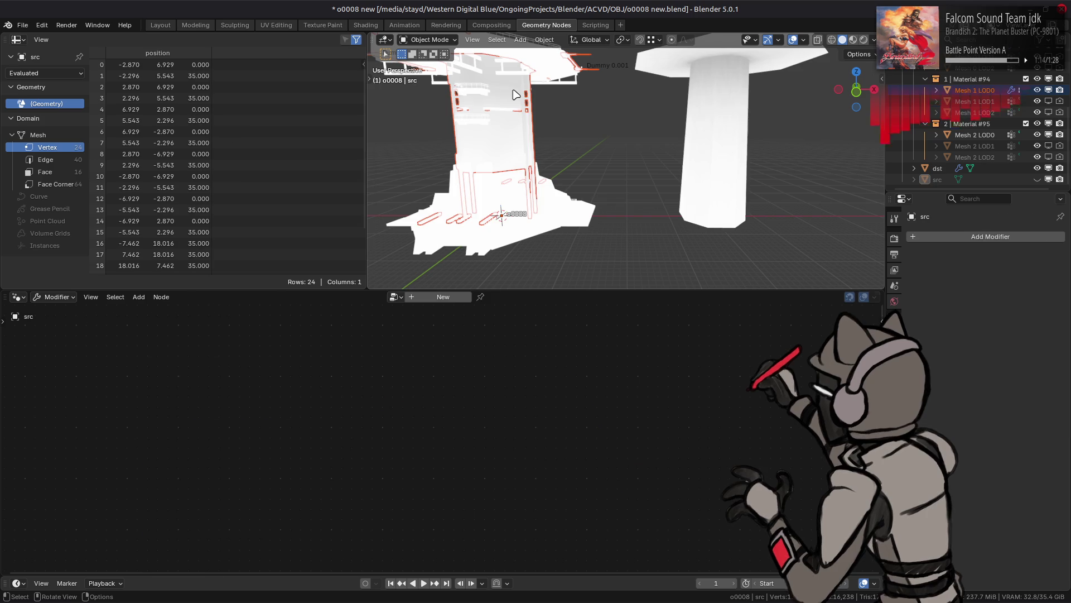
{"action": "left_click", "coordinate": [516, 95]}
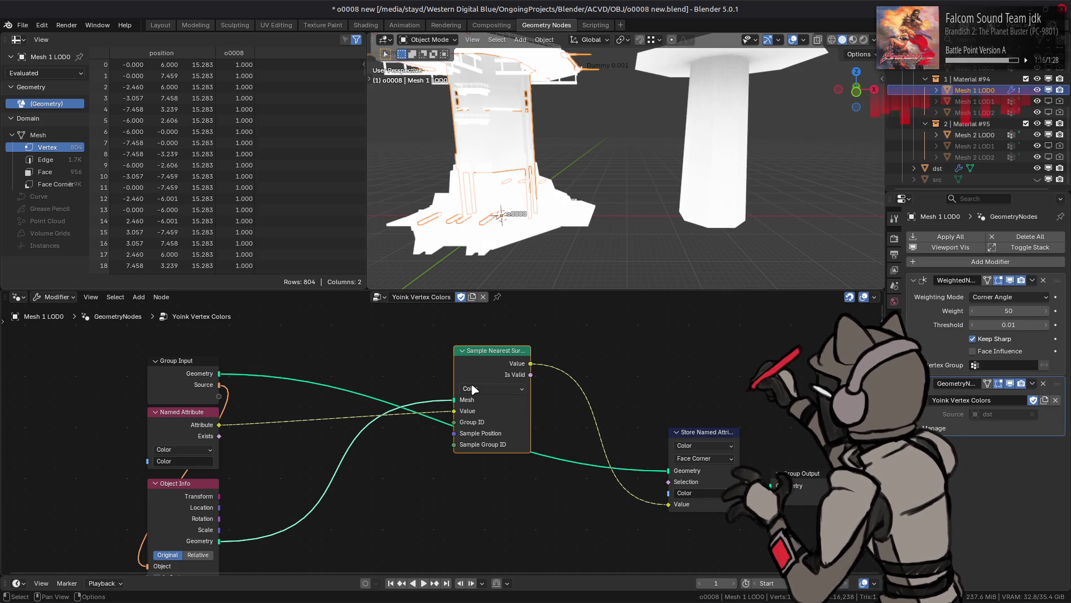
{"action": "mouse_move", "coordinate": [483, 360]}
{"action": "left_mouse_down"}
{"action": "mouse_move", "coordinate": [490, 327]}
{"action": "mouse_move", "coordinate": [472, 395]}
{"action": "left_mouse_up"}
{"action": "middle_click_drag", "start_coordinate": [399, 362], "coordinate": [443, 367]}
Add Position and Normal input nodes above the existing inputs.
{"action": "key", "text": "shift+a"}
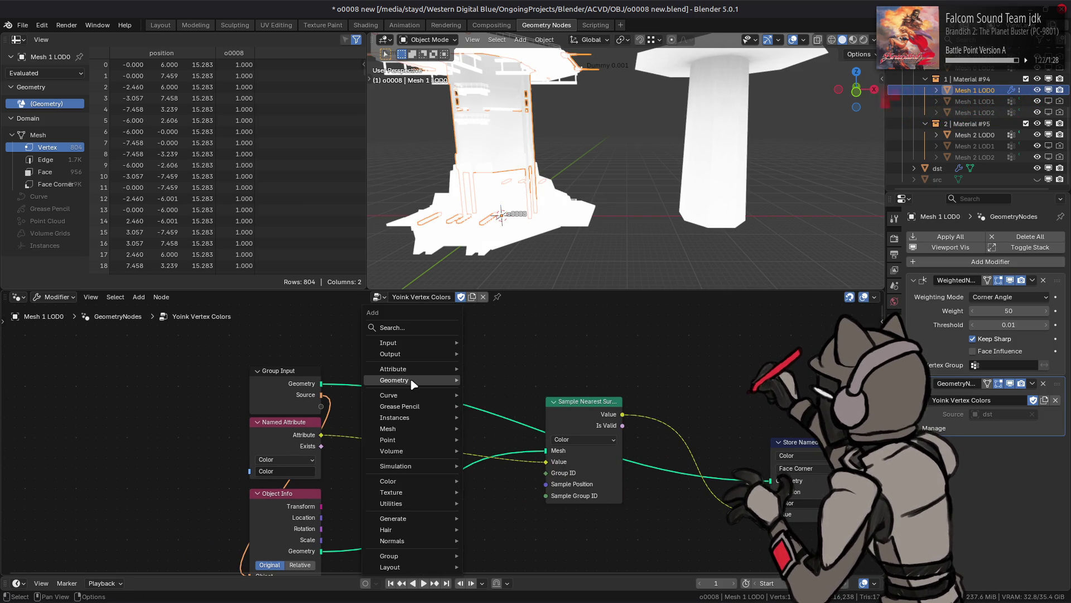
{"action": "mouse_move", "coordinate": [424, 381]}
{"action": "mouse_move", "coordinate": [503, 382]}
{"action": "left_click", "coordinate": [596, 424]}
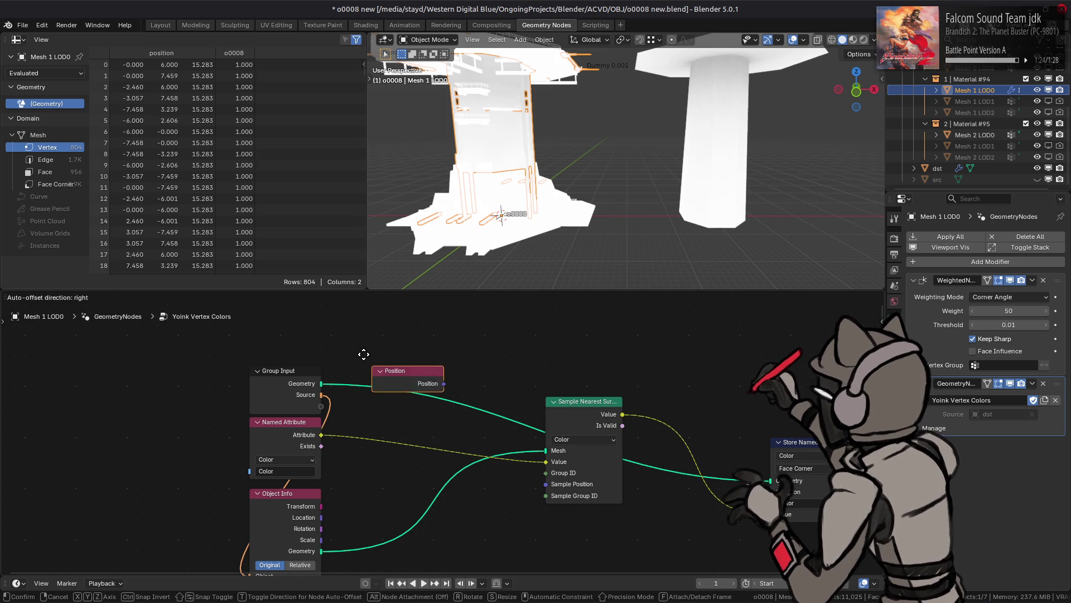
{"action": "left_click", "coordinate": [252, 367]}
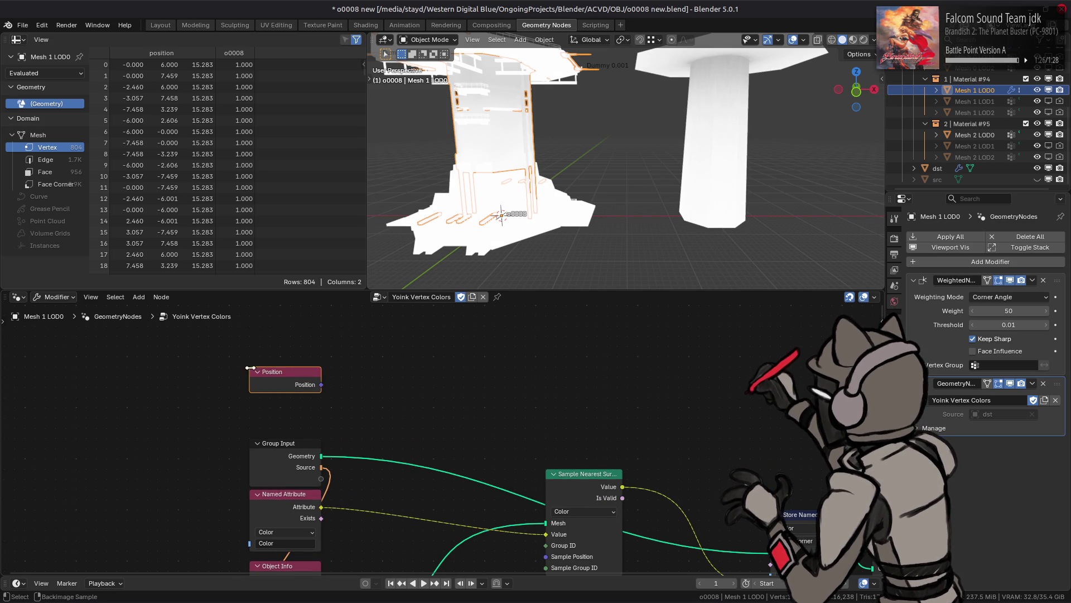
{"action": "key", "text": "shift+a"}
{"action": "mouse_move", "coordinate": [391, 402]}
{"action": "mouse_move", "coordinate": [495, 405]}
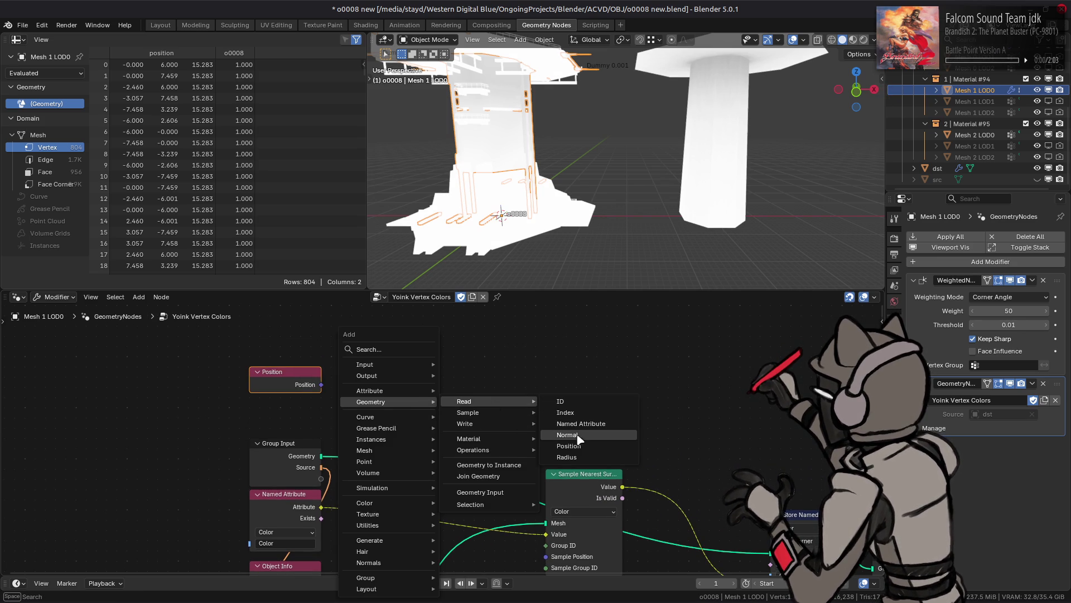
{"action": "left_click", "coordinate": [597, 434]}
{"action": "left_click", "coordinate": [260, 400]}
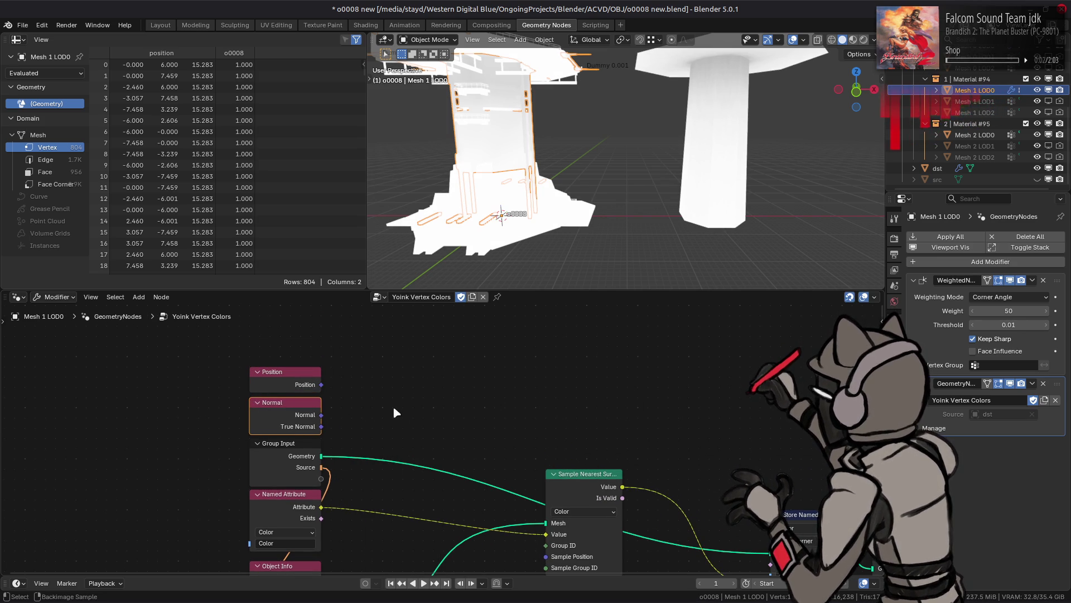
Add a Vector Math node beside the Position and Normal nodes.
{"action": "key", "text": "shift+a"}
{"action": "mouse_move", "coordinate": [402, 528]}
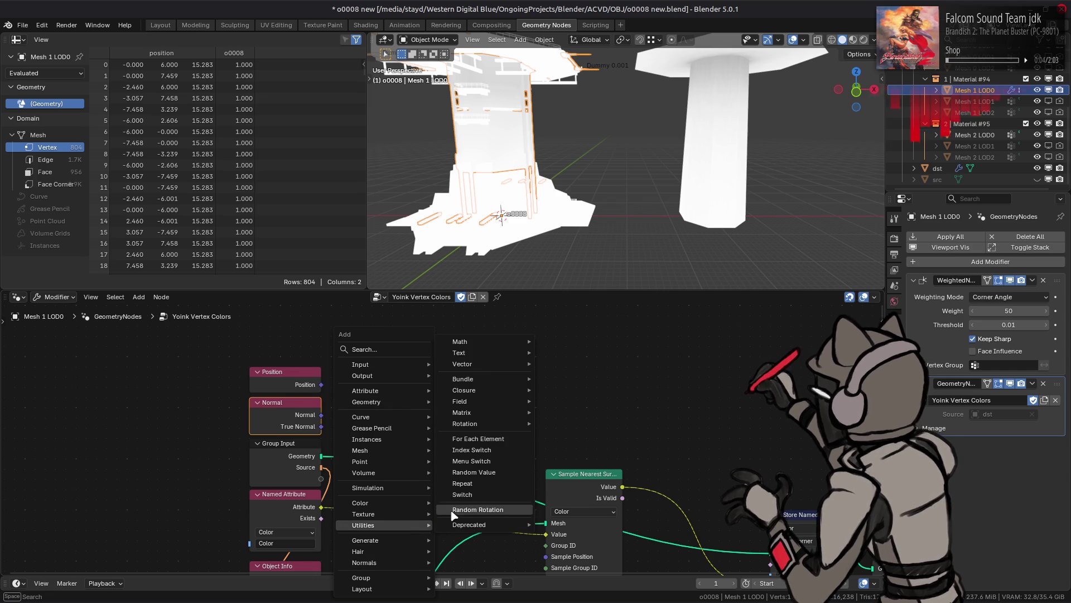
{"action": "mouse_move", "coordinate": [493, 368]}
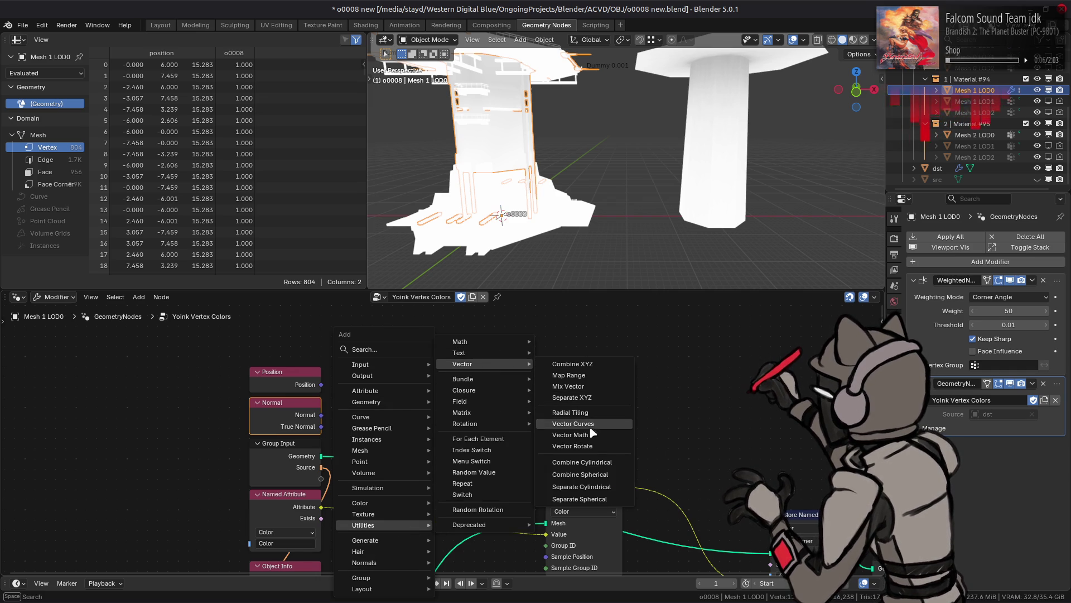
{"action": "left_click", "coordinate": [574, 435]}
{"action": "left_click", "coordinate": [412, 390]}
{"action": "left_click", "coordinate": [415, 399]}
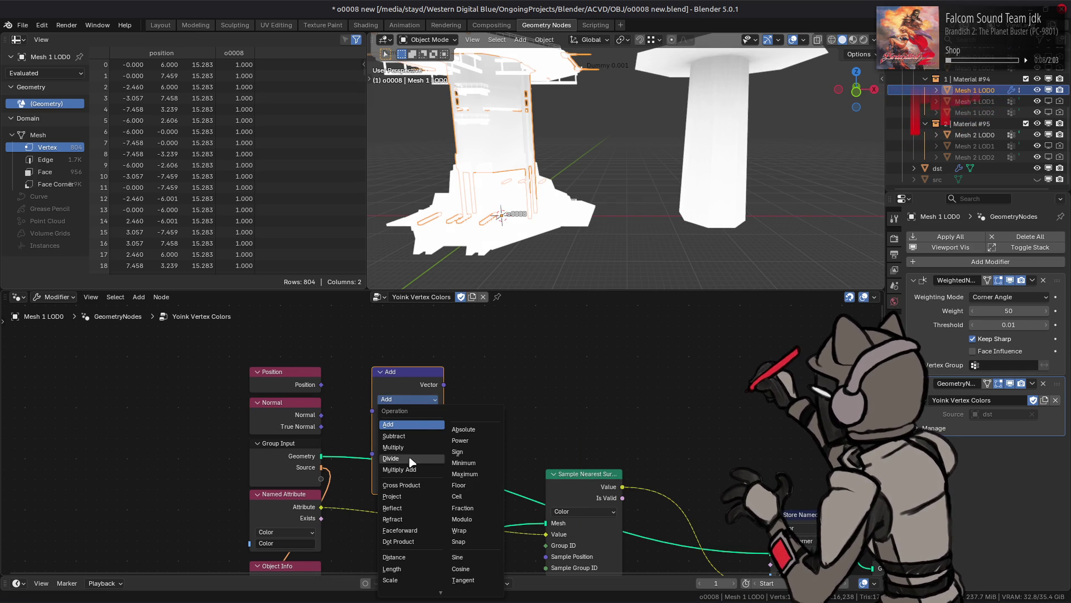
Set Vector Math to Multiply Add, wiring Normal→Vector, Position→Addend, result→Sample Position.
{"action": "left_click", "coordinate": [400, 469]}
{"action": "left_click_drag", "start_coordinate": [322, 415], "coordinate": [373, 412]}
{"action": "left_click_drag", "start_coordinate": [322, 384], "coordinate": [383, 459]}
{"action": "mouse_move", "coordinate": [444, 385]}
{"action": "left_mouse_down"}
{"action": "mouse_move", "coordinate": [509, 550]}
{"action": "mouse_move", "coordinate": [540, 554]}
{"action": "mouse_move", "coordinate": [547, 539]}
{"action": "left_mouse_up"}
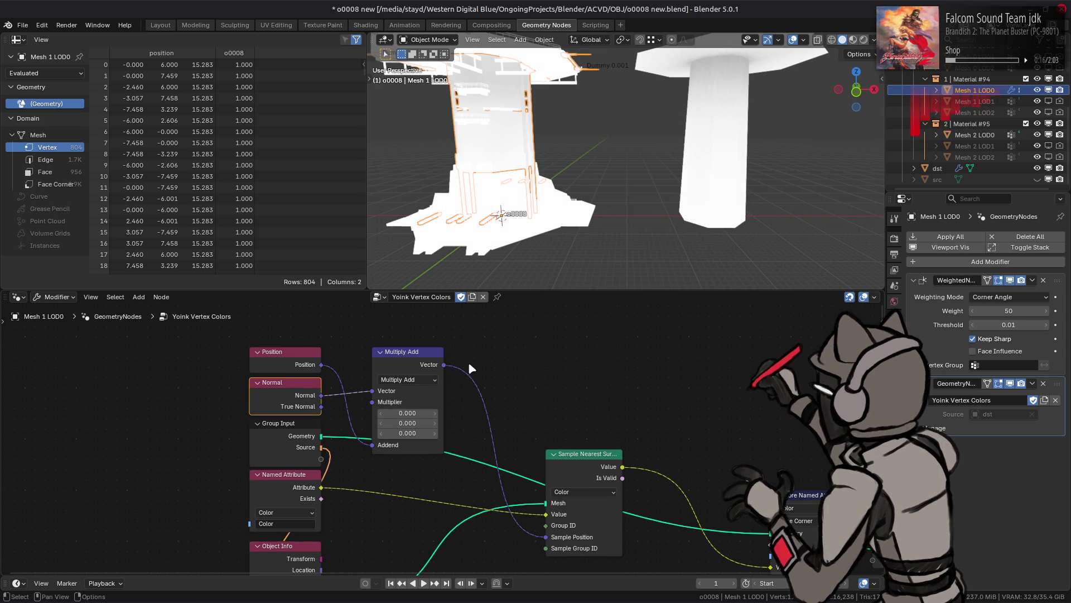
Try a multiplier of 1, comparing the tower's shading with undo and redo.
{"action": "left_click_drag", "start_coordinate": [419, 413], "coordinate": [419, 433]}
{"action": "type", "text": "1"}
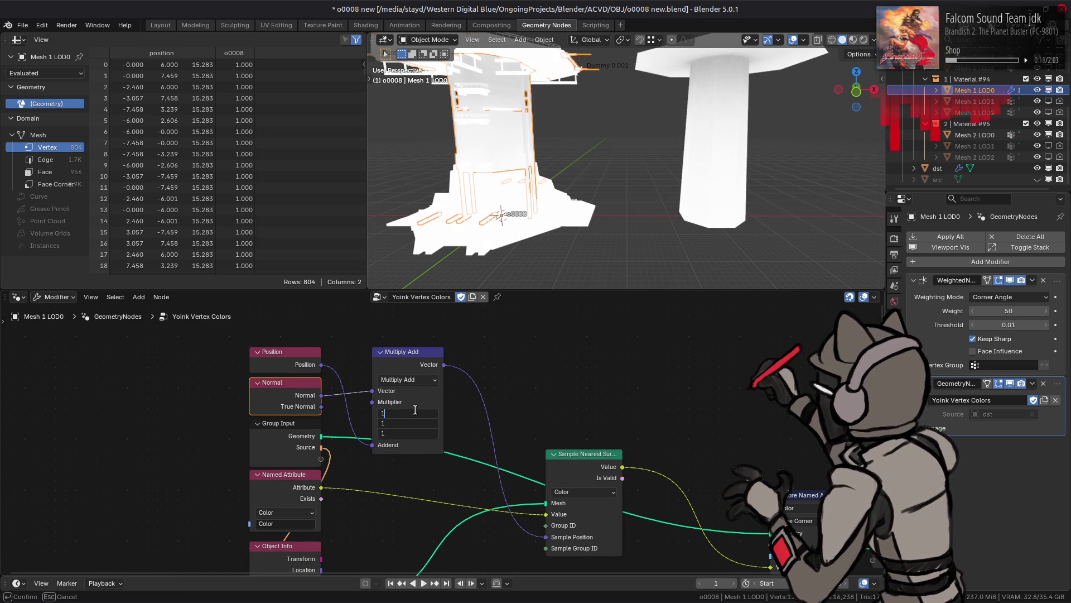
{"action": "key", "text": "Return"}
{"action": "mouse_move", "coordinate": [558, 112]}
{"action": "middle_mouse_down"}
{"action": "mouse_move", "coordinate": [570, 101]}
{"action": "mouse_move", "coordinate": [614, 128]}
{"action": "mouse_move", "coordinate": [710, 211]}
{"action": "mouse_move", "coordinate": [703, 161]}
{"action": "mouse_move", "coordinate": [661, 160]}
{"action": "mouse_move", "coordinate": [701, 184]}
{"action": "mouse_move", "coordinate": [709, 177]}
{"action": "mouse_move", "coordinate": [658, 163]}
{"action": "mouse_move", "coordinate": [789, 138]}
{"action": "mouse_move", "coordinate": [753, 170]}
{"action": "middle_mouse_up"}
{"action": "key", "text": "ctrl+z"}
{"action": "key", "text": "ctrl+shift+z"}
{"action": "scroll", "coordinate": [703, 164], "scroll_direction": "up", "scroll_amount": 3}
{"action": "scroll", "coordinate": [707, 174], "scroll_direction": "down", "scroll_amount": 4}
{"action": "key", "text": "ctrl+shift+z"}
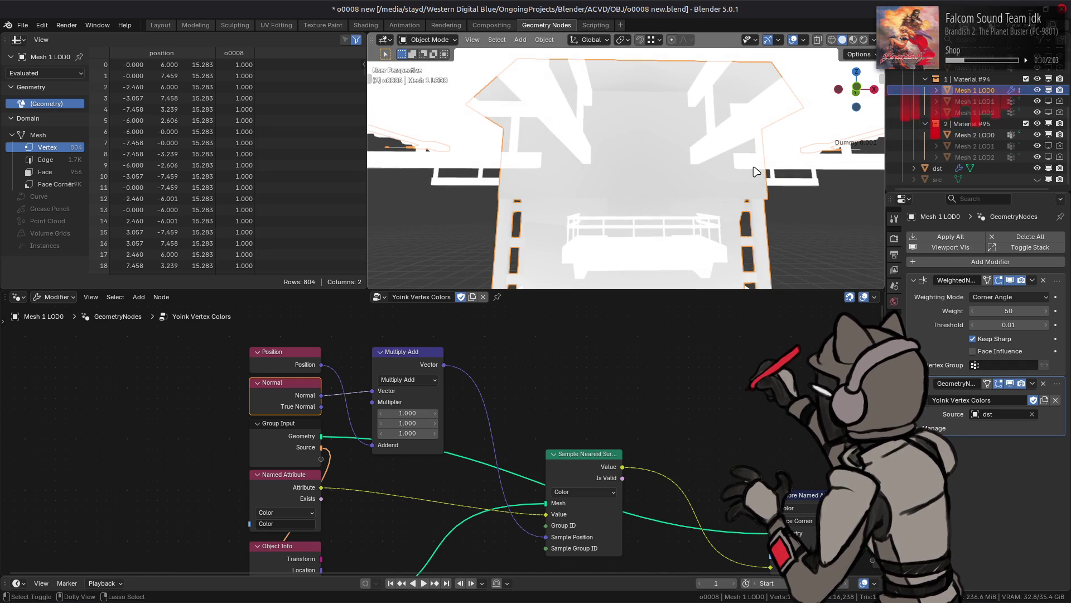
{"action": "key", "text": "ctrl+shift+z"}
Test multipliers of 0 and -1, then drag the multiplier up to 0.9.
{"action": "left_click", "coordinate": [417, 413]}
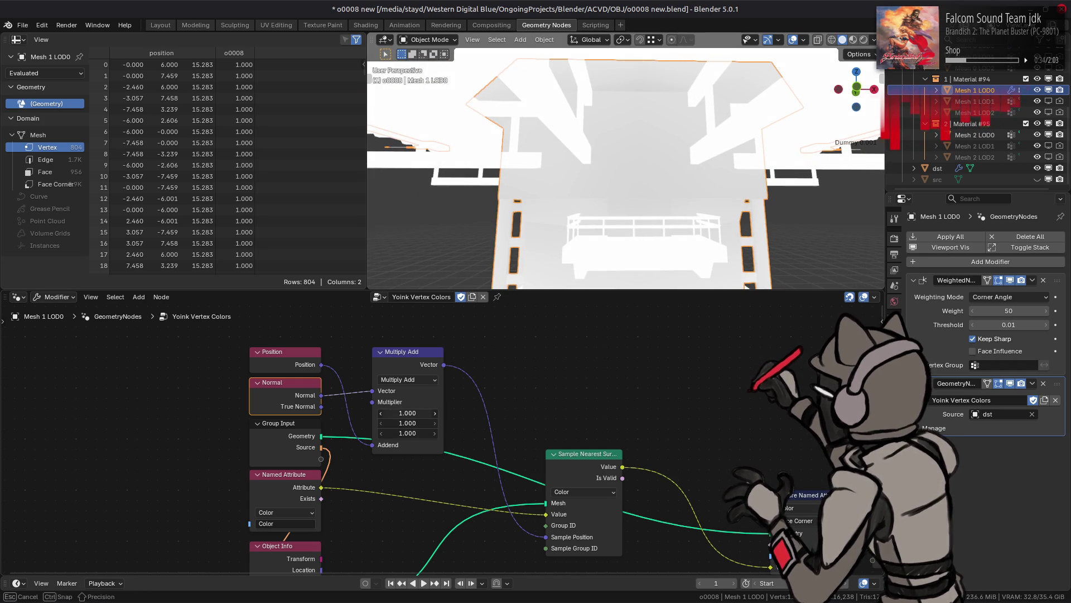
{"action": "type", "text": "0"}
{"action": "key", "text": "Return"}
{"action": "left_click", "coordinate": [412, 413]}
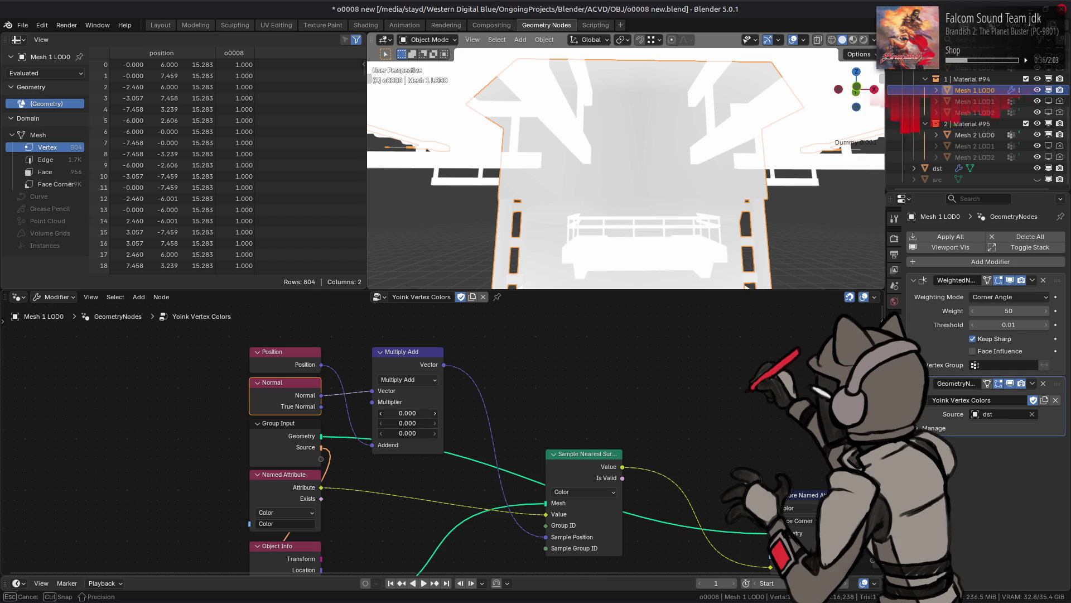
{"action": "type", "text": "1"}
{"action": "key", "text": "Return"}
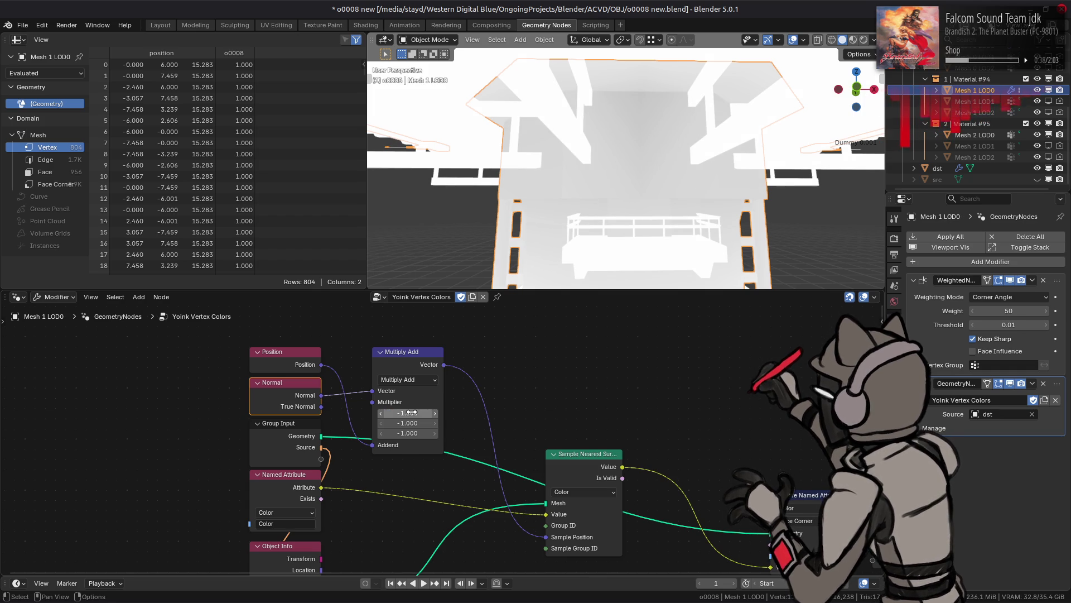
{"action": "mouse_move", "coordinate": [558, 178]}
{"action": "middle_mouse_down"}
{"action": "mouse_move", "coordinate": [591, 169]}
{"action": "mouse_move", "coordinate": [598, 150]}
{"action": "mouse_move", "coordinate": [642, 162]}
{"action": "middle_mouse_up"}
{"action": "left_click", "coordinate": [407, 413]}
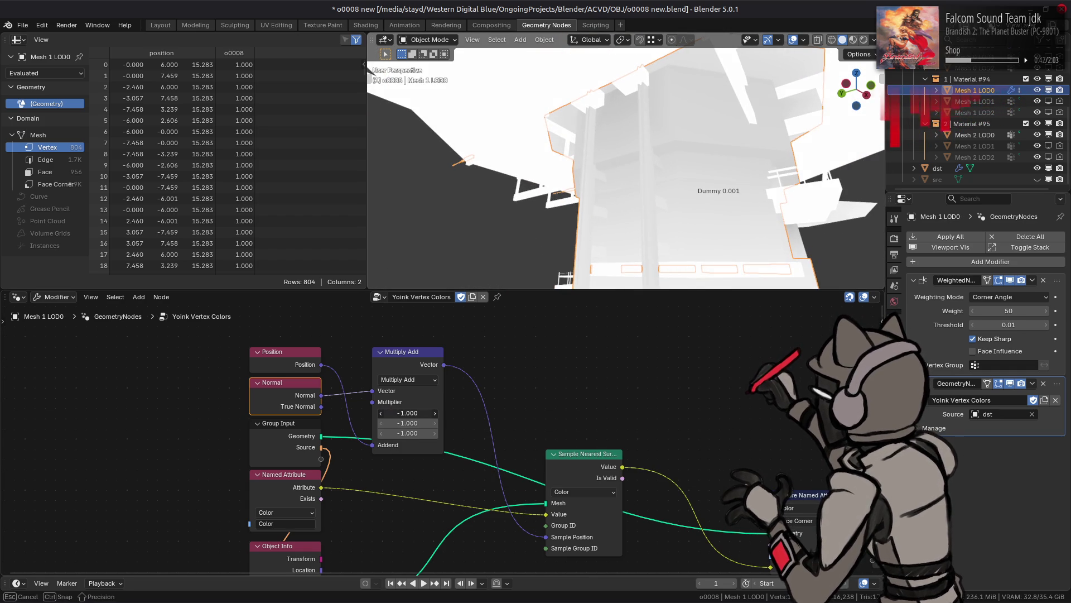
{"action": "type", "text": "0"}
{"action": "key", "text": "Return"}
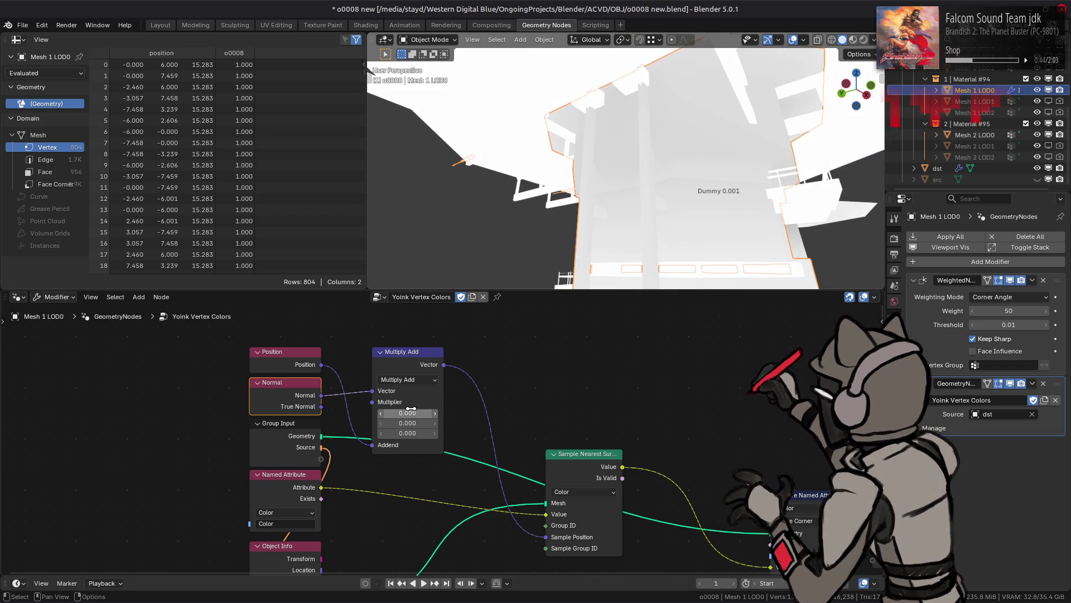
{"action": "left_click_drag", "start_coordinate": [411, 413], "coordinate": [424, 433]}
{"action": "type", "text": "0.900"}
{"action": "key", "text": "shift+a"}
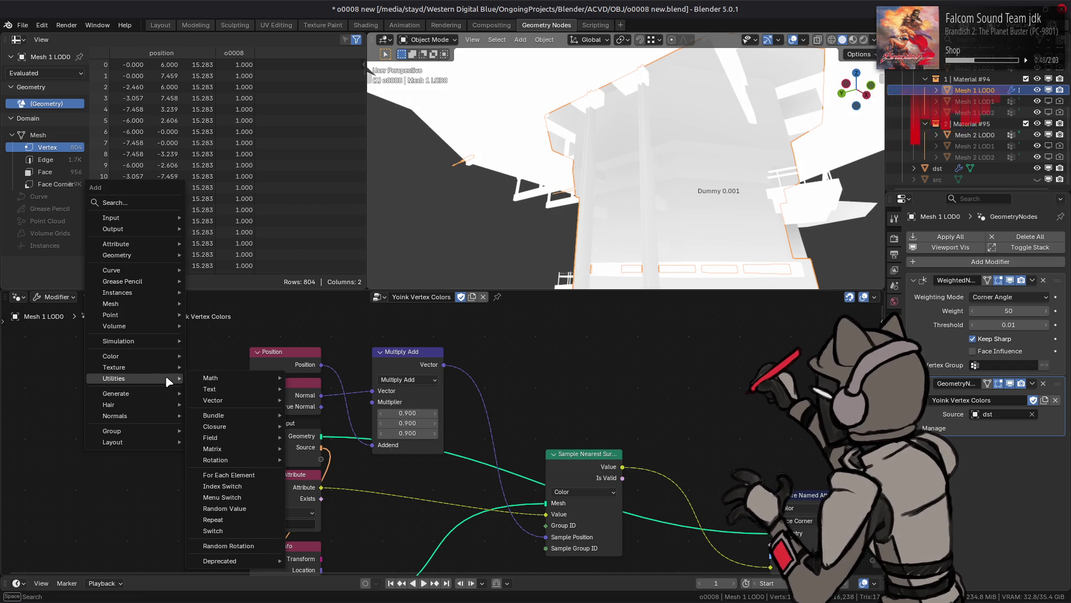
Add a Value node set to -1 and connect it to the Multiply Add multiplier.
{"action": "mouse_move", "coordinate": [141, 217]}
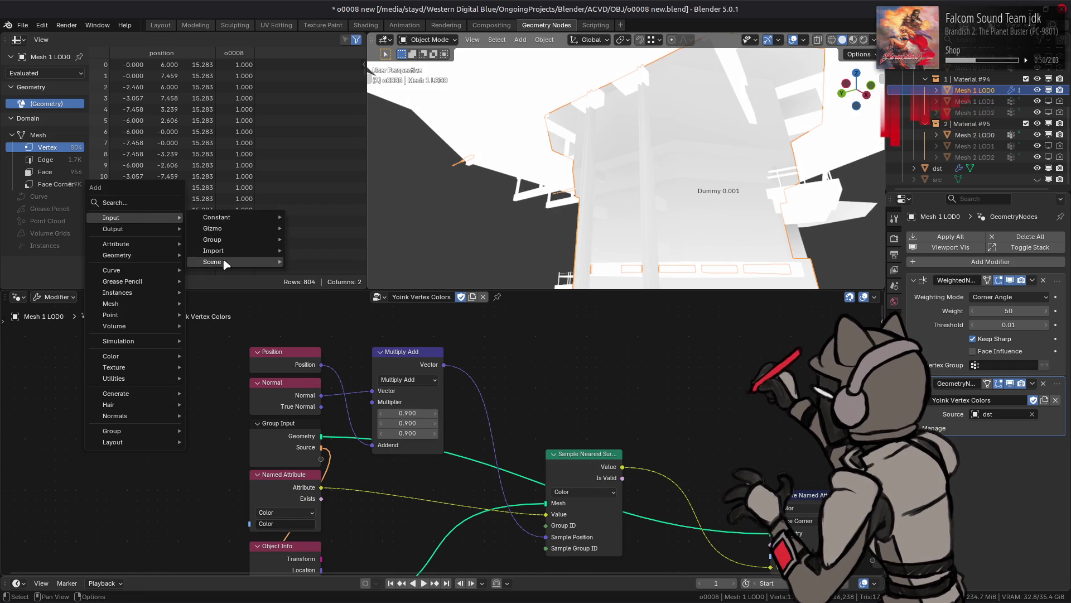
{"action": "mouse_move", "coordinate": [234, 217]}
{"action": "left_click", "coordinate": [329, 317]}
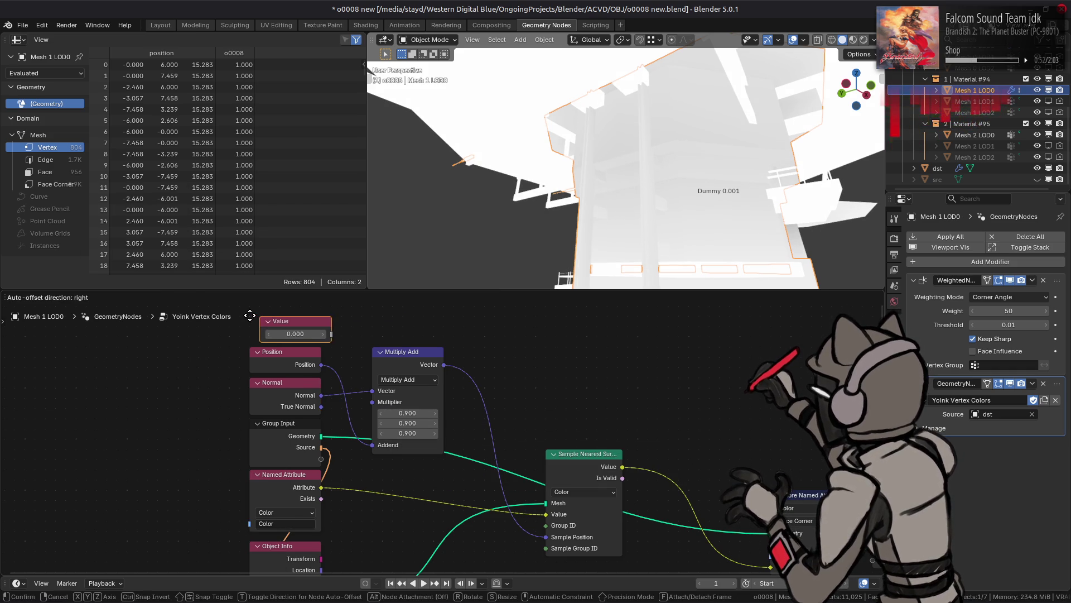
{"action": "left_click", "coordinate": [285, 334]}
{"action": "mouse_move", "coordinate": [279, 321]}
{"action": "left_mouse_down"}
{"action": "mouse_move", "coordinate": [390, 321]}
{"action": "mouse_move", "coordinate": [445, 347]}
{"action": "left_mouse_up"}
{"action": "left_click", "coordinate": [413, 334]}
{"action": "type", "text": "1"}
{"action": "key", "text": "Return"}
{"action": "left_click_drag", "start_coordinate": [384, 408], "coordinate": [379, 403]}
Try Value offsets of -2.5 and -2, orbiting to check the tower.
{"action": "mouse_move", "coordinate": [407, 334]}
{"action": "left_mouse_down"}
{"action": "mouse_move", "coordinate": [380, 334]}
{"action": "mouse_move", "coordinate": [413, 335]}
{"action": "left_mouse_up"}
{"action": "left_click", "coordinate": [414, 335]}
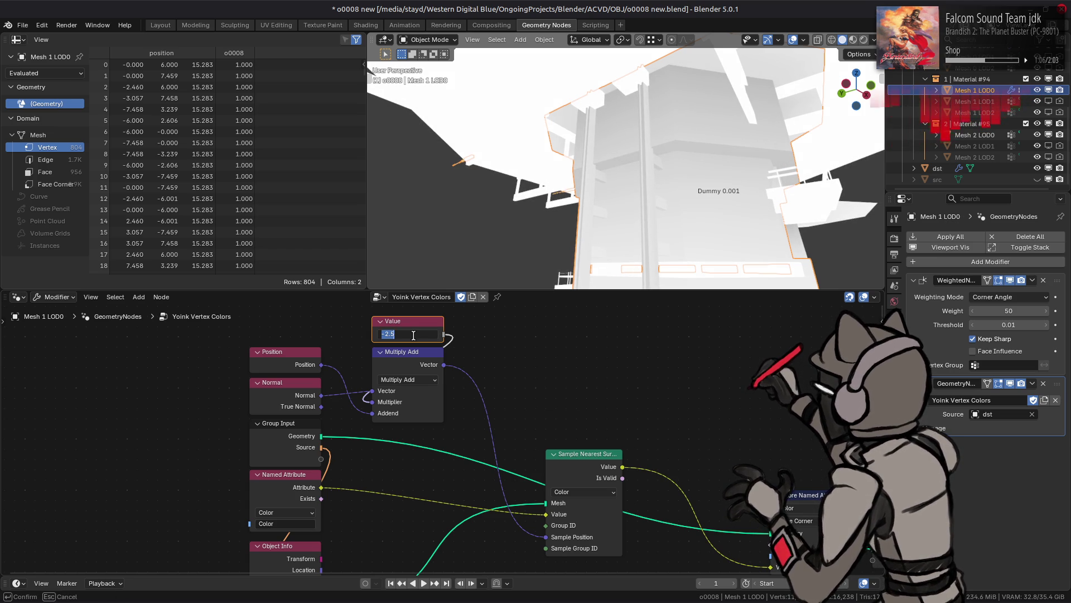
{"action": "key", "text": "Return"}
{"action": "left_click", "coordinate": [414, 335]}
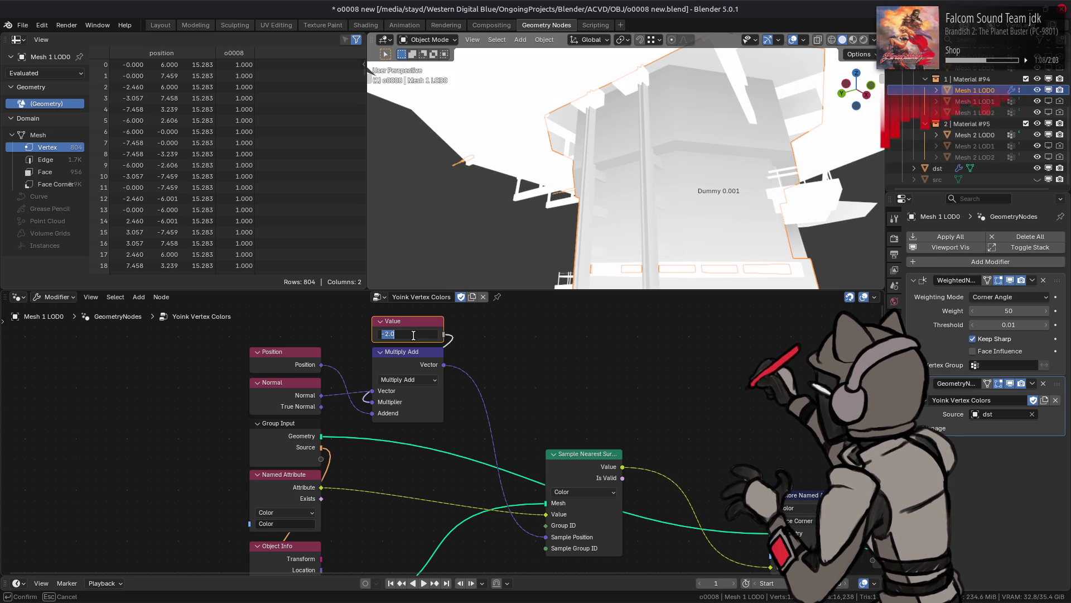
{"action": "key", "text": "BackSpace"}
{"action": "type", "text": "-"}
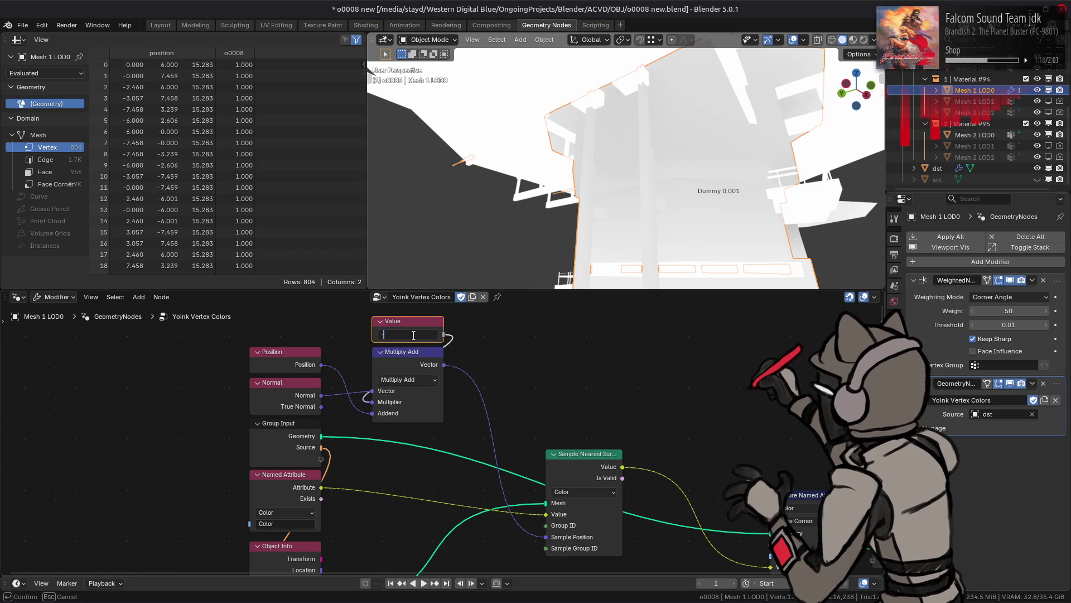
{"action": "type", "text": "2"}
{"action": "key", "text": "Return"}
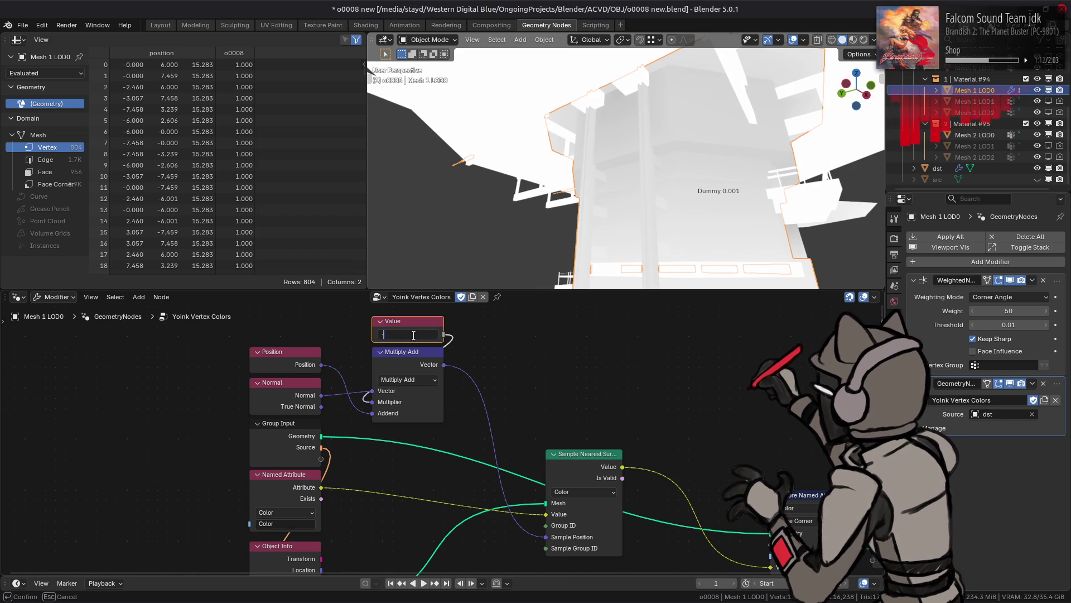
{"action": "mouse_move", "coordinate": [582, 186]}
{"action": "middle_mouse_down"}
{"action": "mouse_move", "coordinate": [675, 189]}
{"action": "mouse_move", "coordinate": [617, 187]}
{"action": "mouse_move", "coordinate": [664, 188]}
{"action": "middle_mouse_up"}
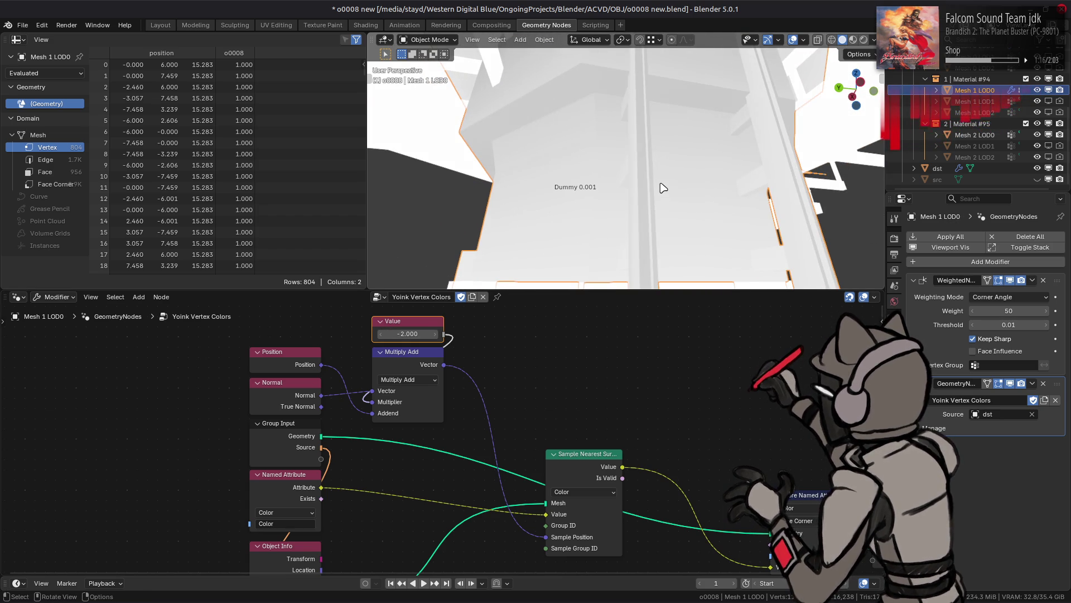
Compare offsets of -1 and -2 while orbiting around the tower to a side view.
{"action": "left_click", "coordinate": [408, 334]}
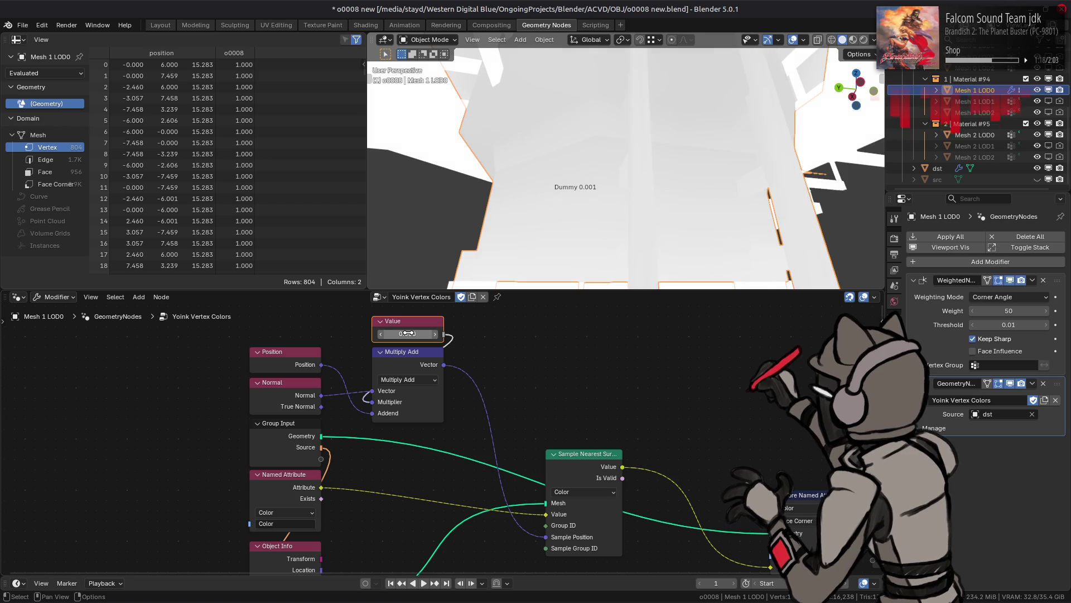
{"action": "key", "text": "BackSpace"}
{"action": "type", "text": "-1"}
{"action": "key", "text": "Return"}
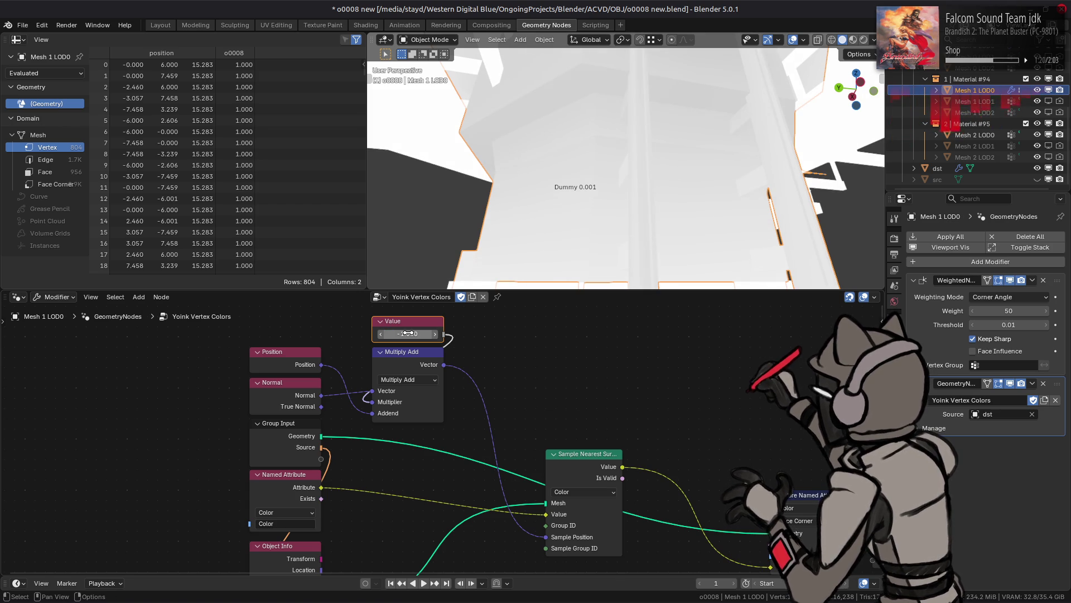
{"action": "left_click", "coordinate": [408, 334]}
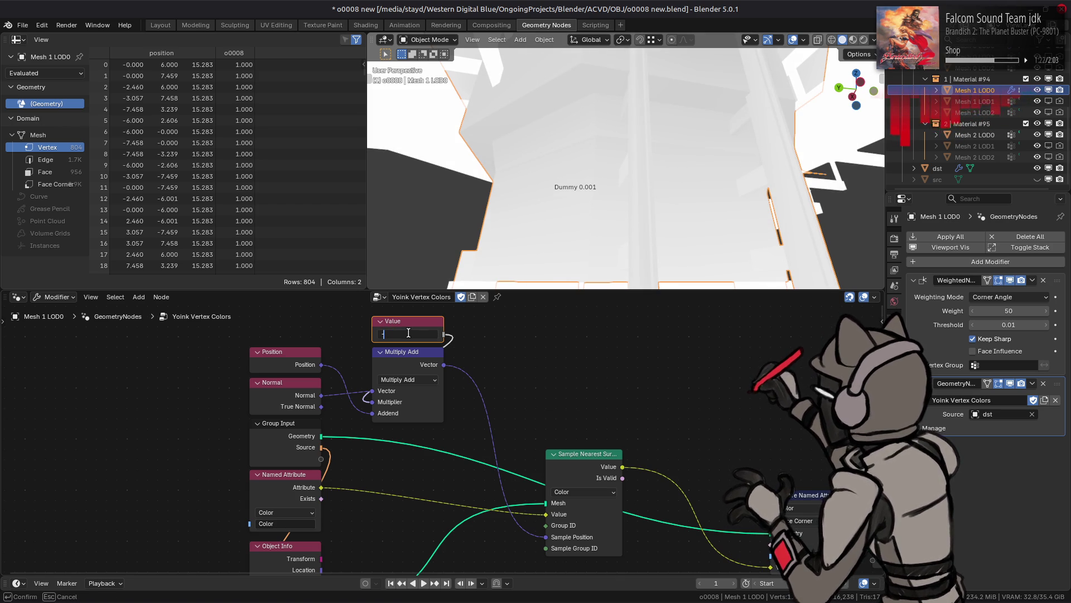
{"action": "type", "text": "2"}
{"action": "key", "text": "Return"}
{"action": "middle_click_drag", "start_coordinate": [586, 167], "coordinate": [598, 156]}
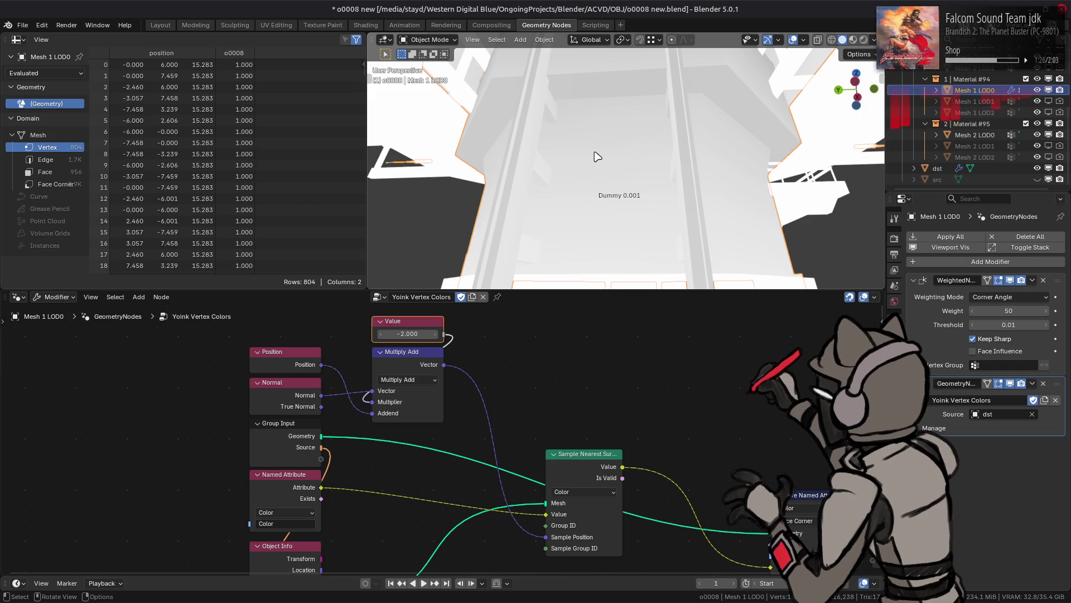
{"action": "scroll", "coordinate": [596, 158], "scroll_direction": "down", "scroll_amount": 5}
{"action": "mouse_move", "coordinate": [640, 158]}
{"action": "middle_mouse_down"}
{"action": "mouse_move", "coordinate": [617, 173]}
{"action": "mouse_move", "coordinate": [512, 156]}
{"action": "mouse_move", "coordinate": [528, 278]}
{"action": "middle_mouse_up"}
{"action": "scroll", "coordinate": [516, 162], "scroll_direction": "down", "scroll_amount": 3}
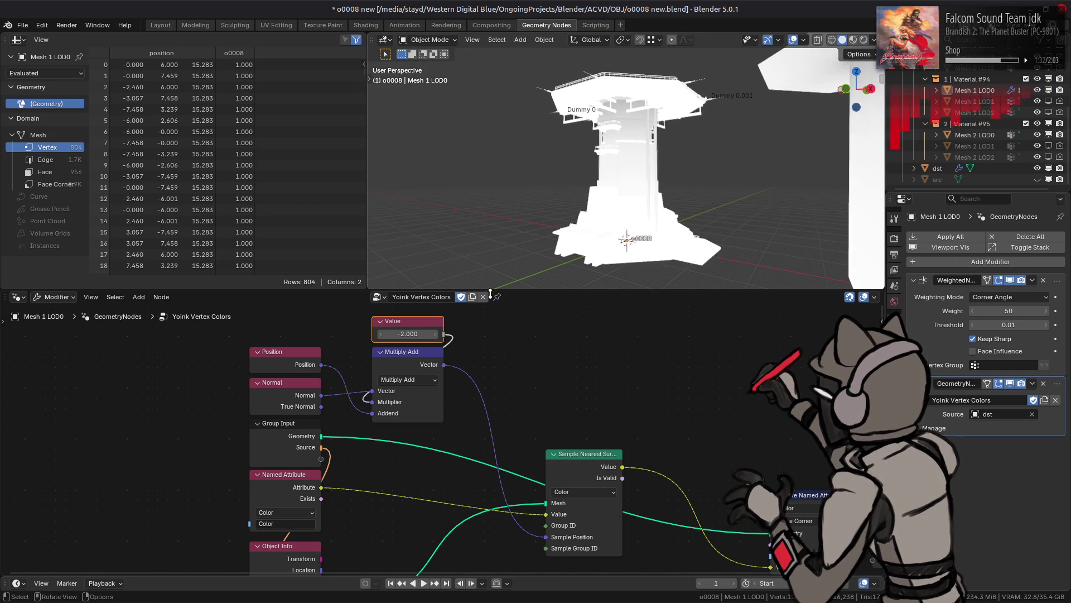
Settle the Value at -1 after testing 0, then save o0008 new.blend.
{"action": "left_click", "coordinate": [414, 334]}
{"action": "type", "text": "0"}
{"action": "key", "text": "Return"}
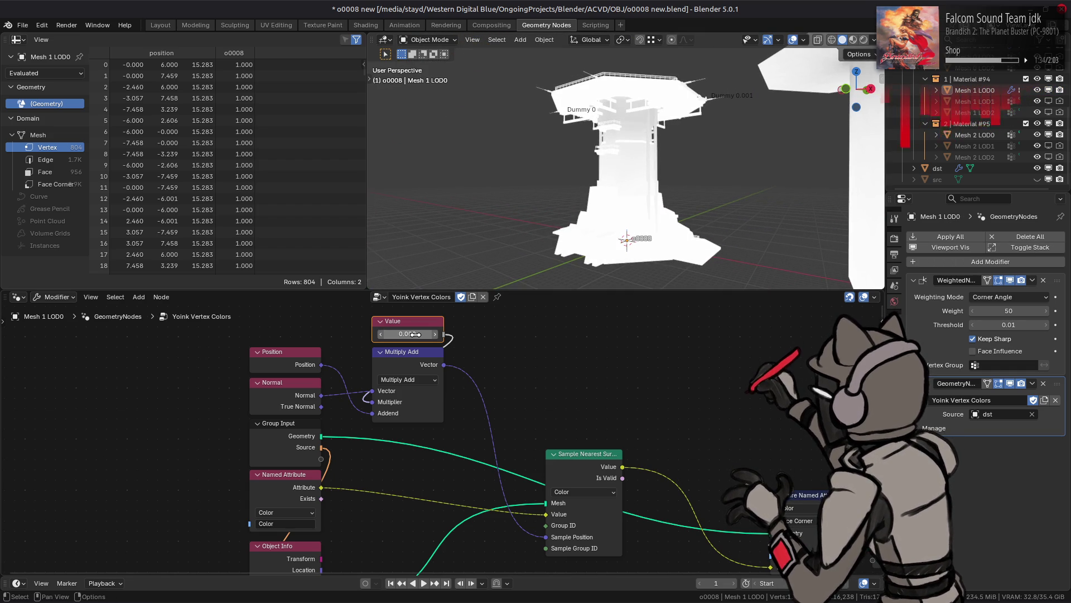
{"action": "left_click", "coordinate": [414, 334]}
{"action": "type", "text": "-1"}
{"action": "key", "text": "Return"}
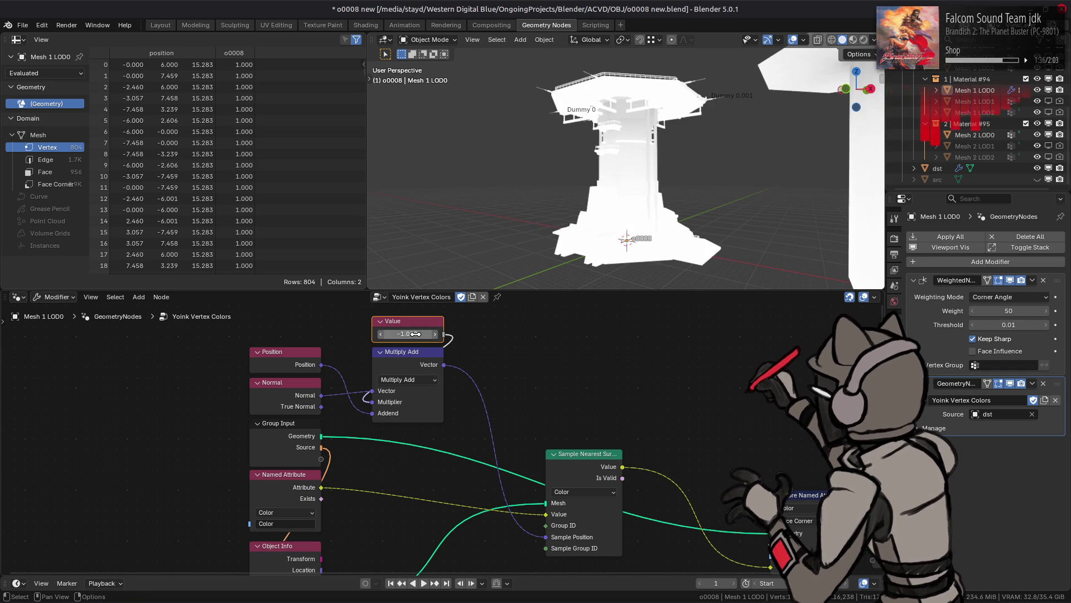
{"action": "scroll", "coordinate": [642, 168], "scroll_direction": "up", "scroll_amount": 3}
{"action": "mouse_move", "coordinate": [642, 168]}
{"action": "middle_mouse_down"}
{"action": "mouse_move", "coordinate": [673, 133]}
{"action": "mouse_move", "coordinate": [658, 135]}
{"action": "middle_mouse_up"}
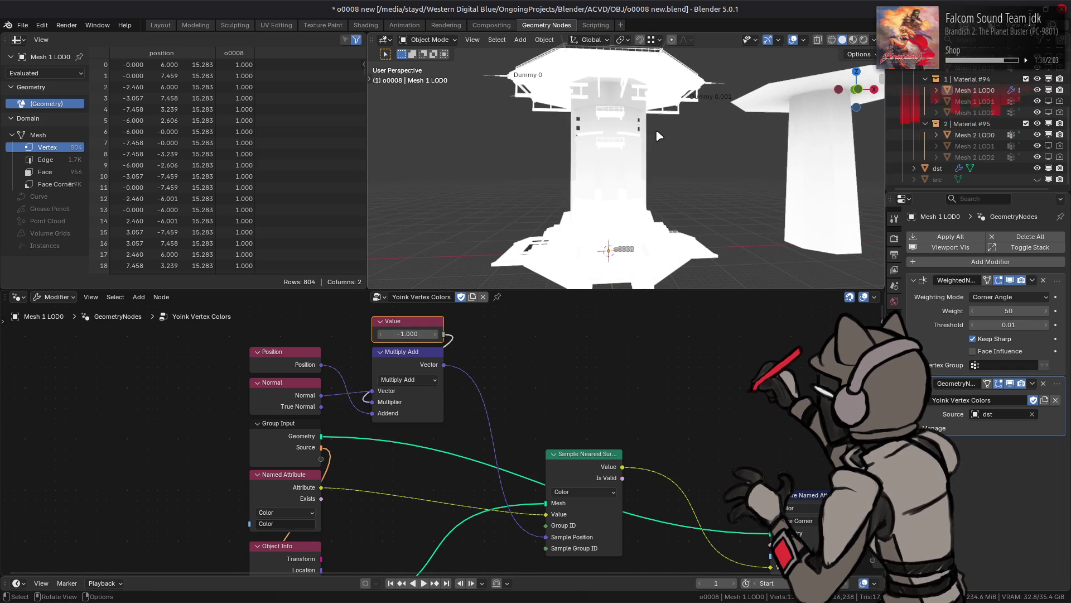
{"action": "key", "text": "ctrl+s"}
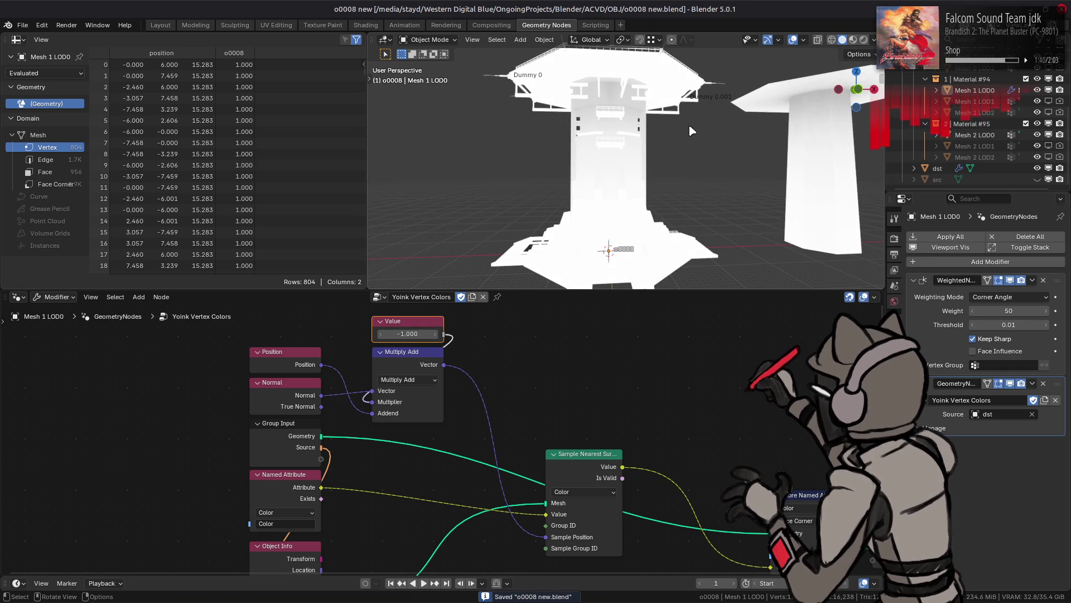
Check Mesh 0, 1 and 2 LOD0 in the outliner, leaving Mesh 2 LOD0 active.
{"action": "left_click", "coordinate": [979, 137]}
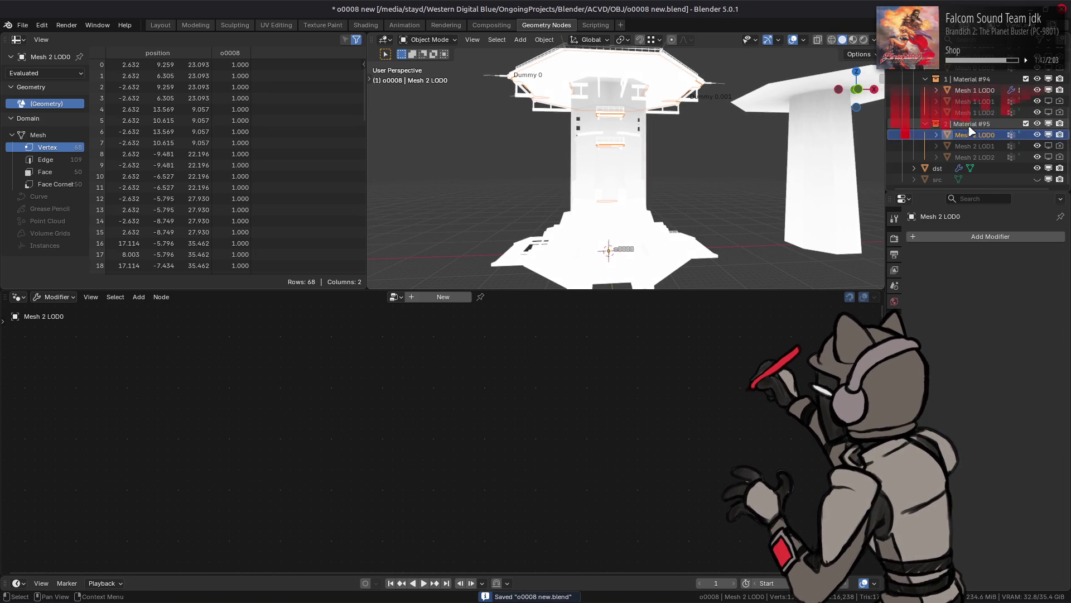
{"action": "scroll", "coordinate": [977, 128], "scroll_direction": "up", "scroll_amount": 3}
{"action": "left_click", "coordinate": [971, 113]}
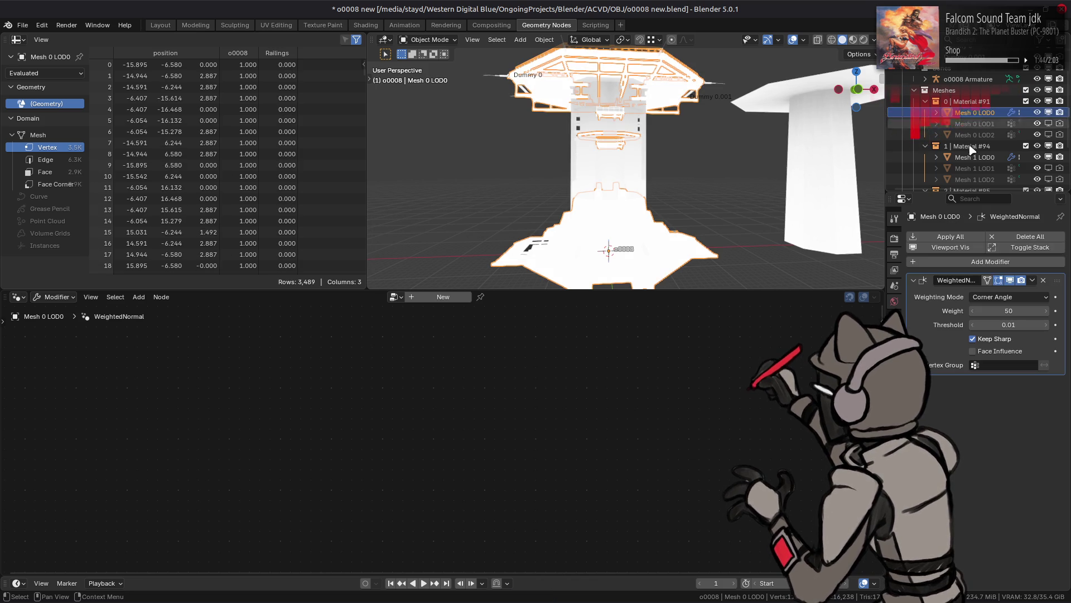
{"action": "left_click", "coordinate": [975, 157]}
{"action": "scroll", "coordinate": [977, 151], "scroll_direction": "down", "scroll_amount": 3}
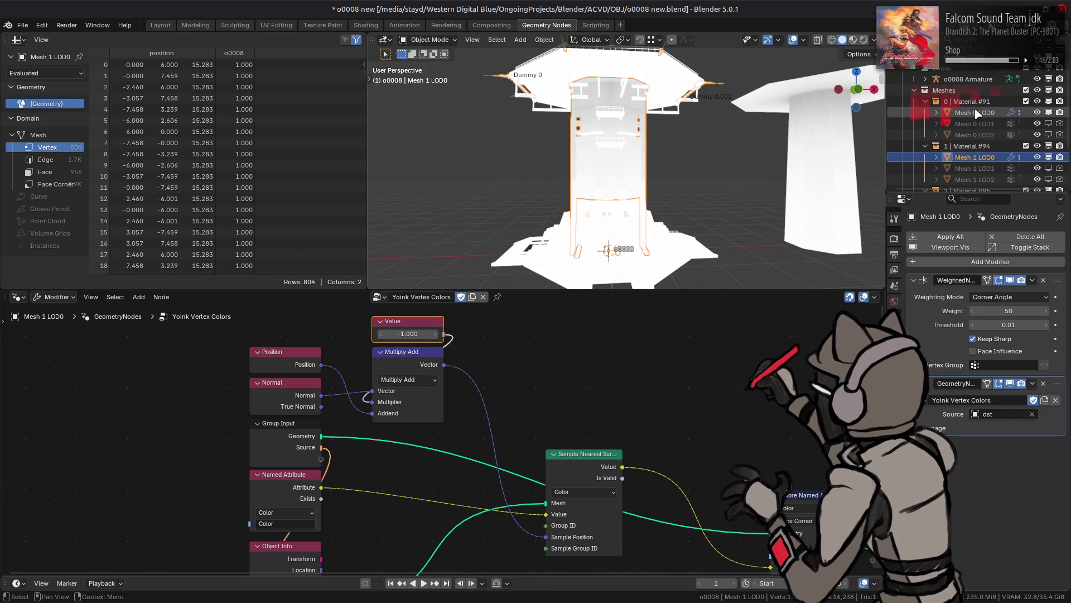
{"action": "left_click", "coordinate": [976, 146]}
{"action": "left_click", "coordinate": [982, 141]}
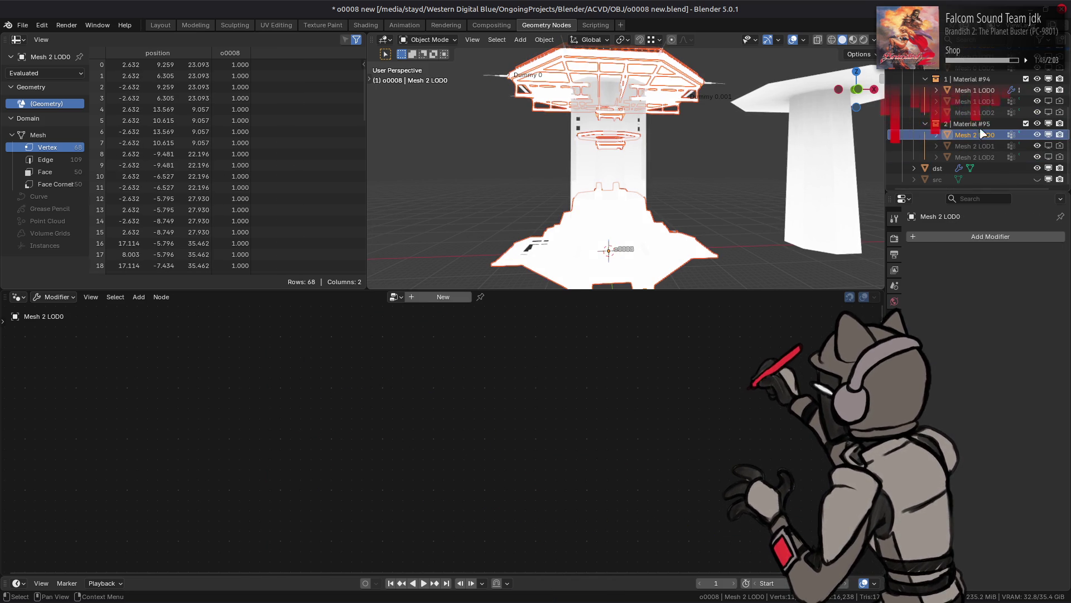
{"action": "left_click", "coordinate": [980, 137]}
Add a Weighted Normal modifier to Mesh 2 LOD0 using Corner Angle with Keep Sharp.
{"action": "left_click", "coordinate": [980, 236]}
{"action": "mouse_move", "coordinate": [949, 157]}
{"action": "left_click", "coordinate": [825, 167]}
{"action": "left_click", "coordinate": [1008, 297]}
{"action": "left_click", "coordinate": [1000, 322]}
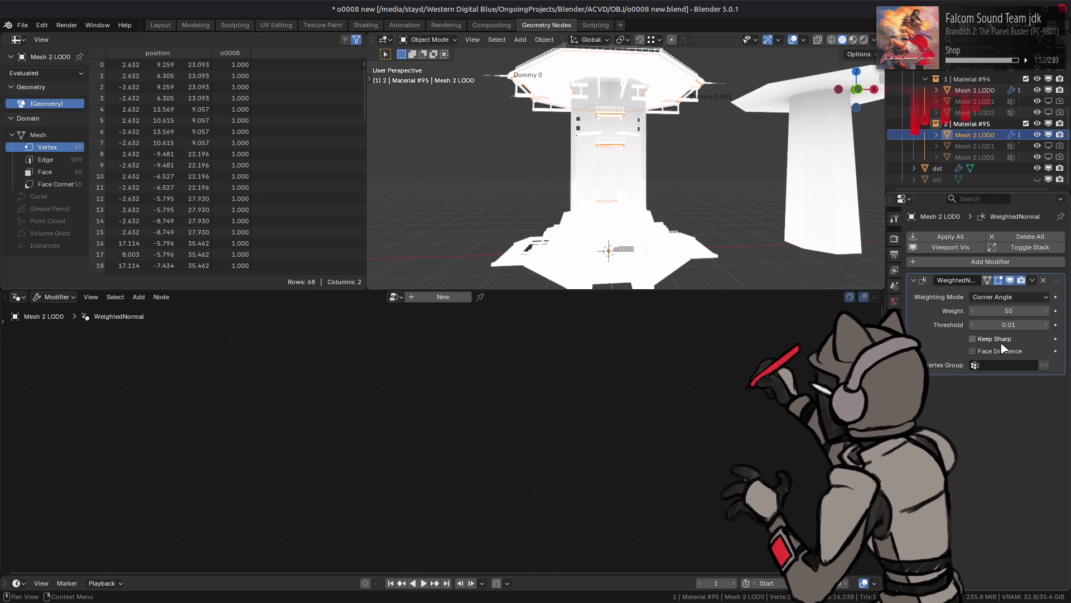
{"action": "left_click", "coordinate": [976, 90]}
Select all three LOD0 meshes with Mesh 1 active and copy its GeometryNodes modifier to them.
{"action": "scroll", "coordinate": [976, 101], "scroll_direction": "up", "scroll_amount": 3}
{"action": "left_click", "coordinate": [977, 90]}
{"action": "left_click", "coordinate": [978, 179], "text": "ctrl"}
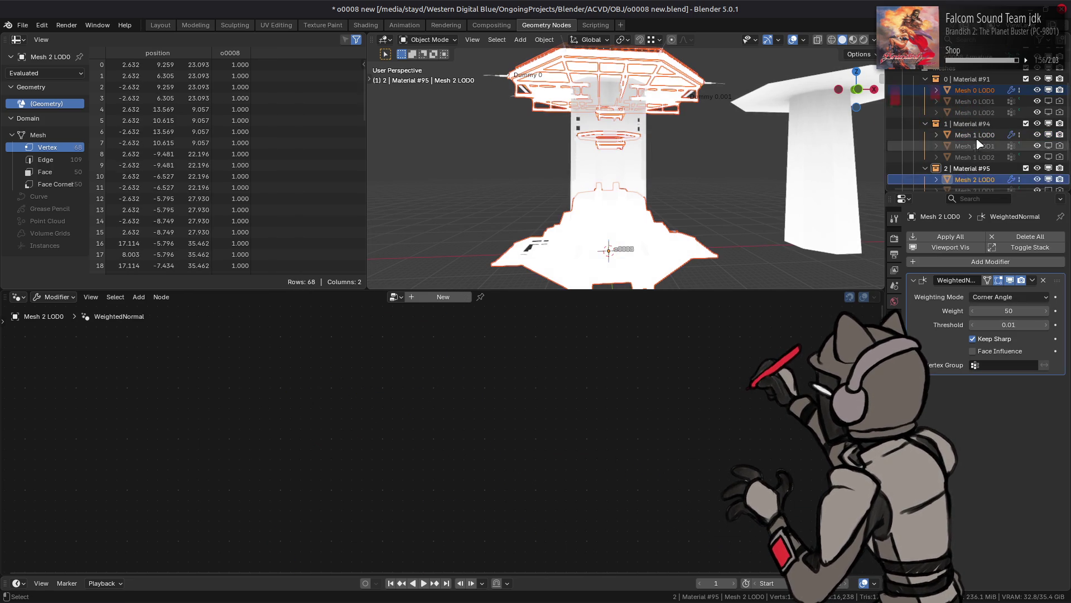
{"action": "left_click", "coordinate": [976, 136], "text": "ctrl"}
{"action": "left_click", "coordinate": [1032, 384]}
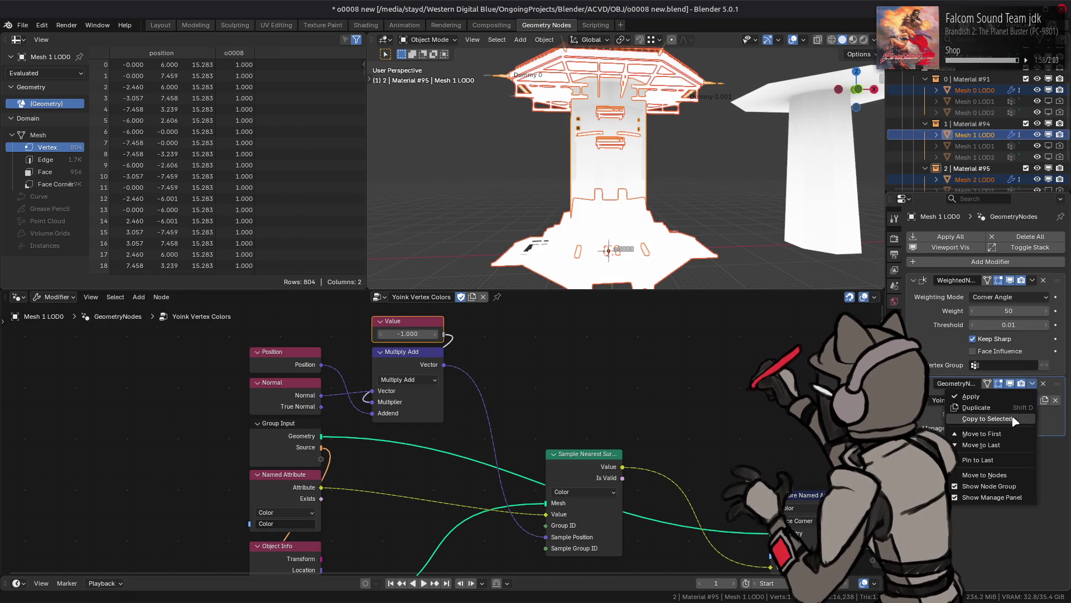
{"action": "left_click", "coordinate": [1016, 419]}
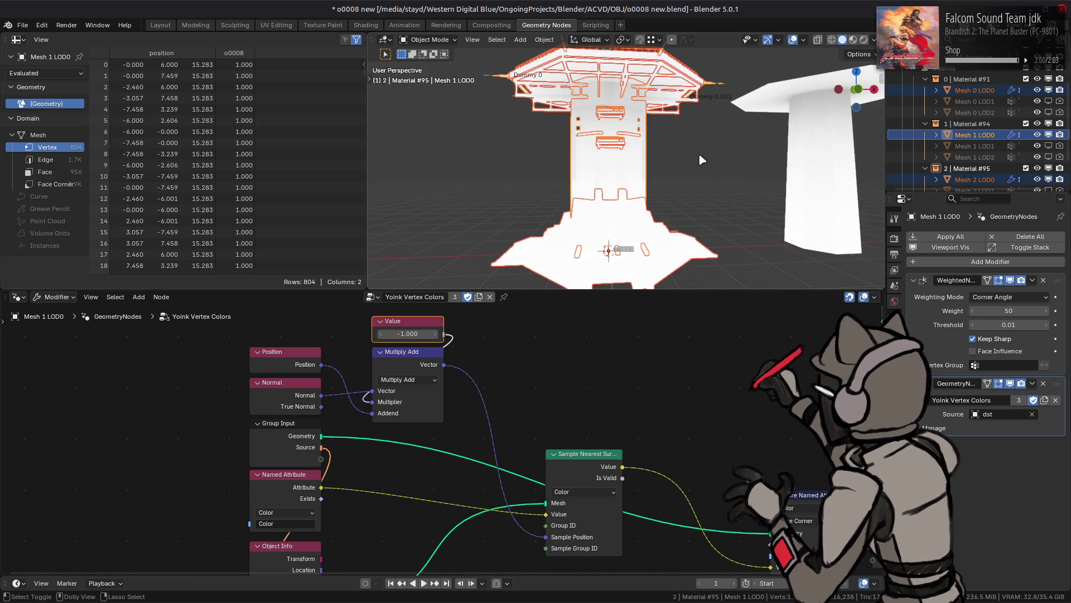
Select Mesh 2 LOD0 and sweep the offset Value from 0 into negative values while previewing.
{"action": "left_click", "coordinate": [699, 153]}
{"action": "mouse_move", "coordinate": [698, 153]}
{"action": "middle_mouse_down"}
{"action": "mouse_move", "coordinate": [704, 207]}
{"action": "mouse_move", "coordinate": [603, 107]}
{"action": "middle_mouse_up"}
{"action": "left_click", "coordinate": [608, 113]}
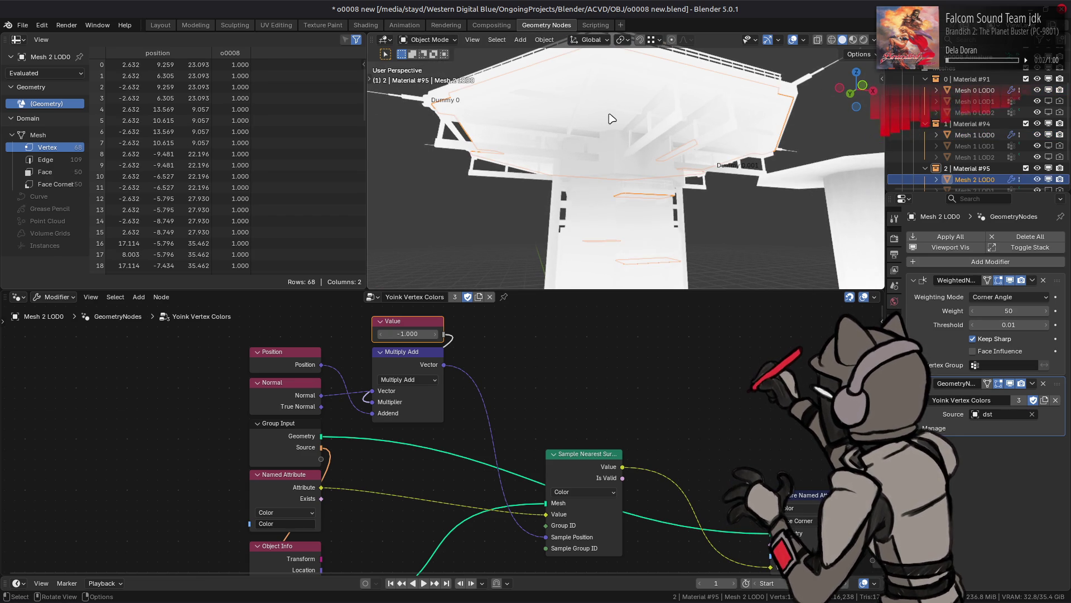
{"action": "left_click", "coordinate": [403, 333]}
{"action": "type", "text": "0"}
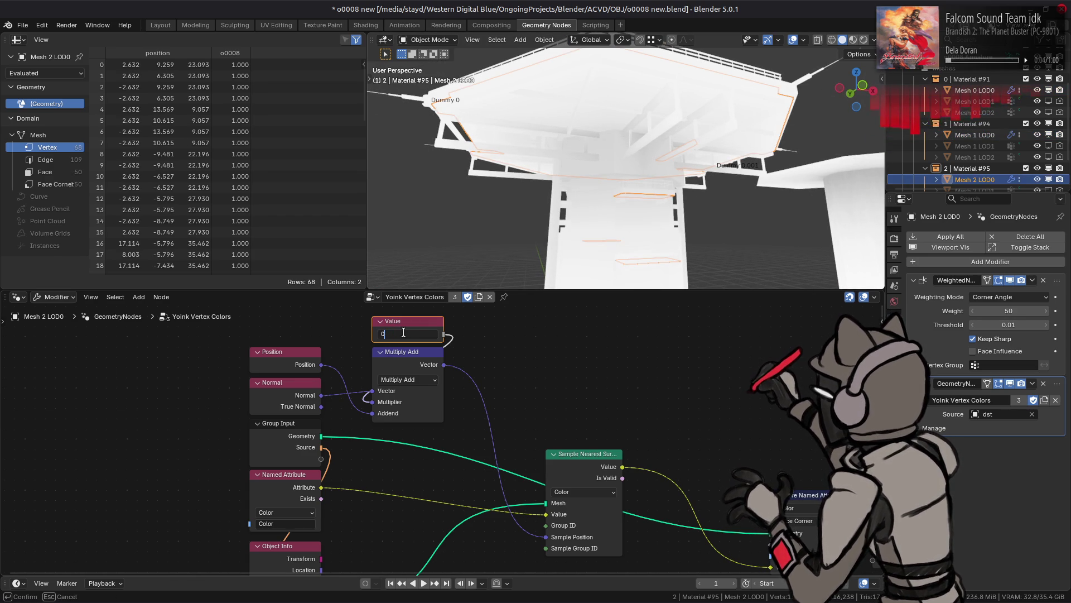
{"action": "key", "text": "Return"}
{"action": "mouse_move", "coordinate": [403, 333]}
{"action": "left_mouse_down"}
{"action": "mouse_move", "coordinate": [380, 333]}
{"action": "mouse_move", "coordinate": [514, 333]}
{"action": "mouse_move", "coordinate": [452, 333]}
{"action": "left_mouse_up"}
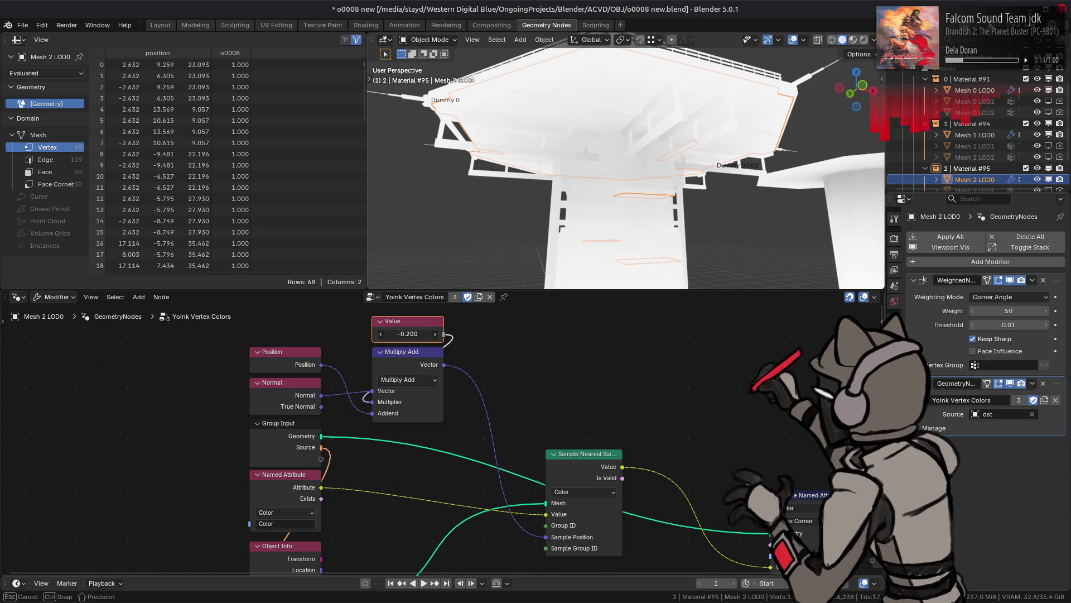
{"action": "left_click_drag", "start_coordinate": [408, 333], "coordinate": [391, 333]}
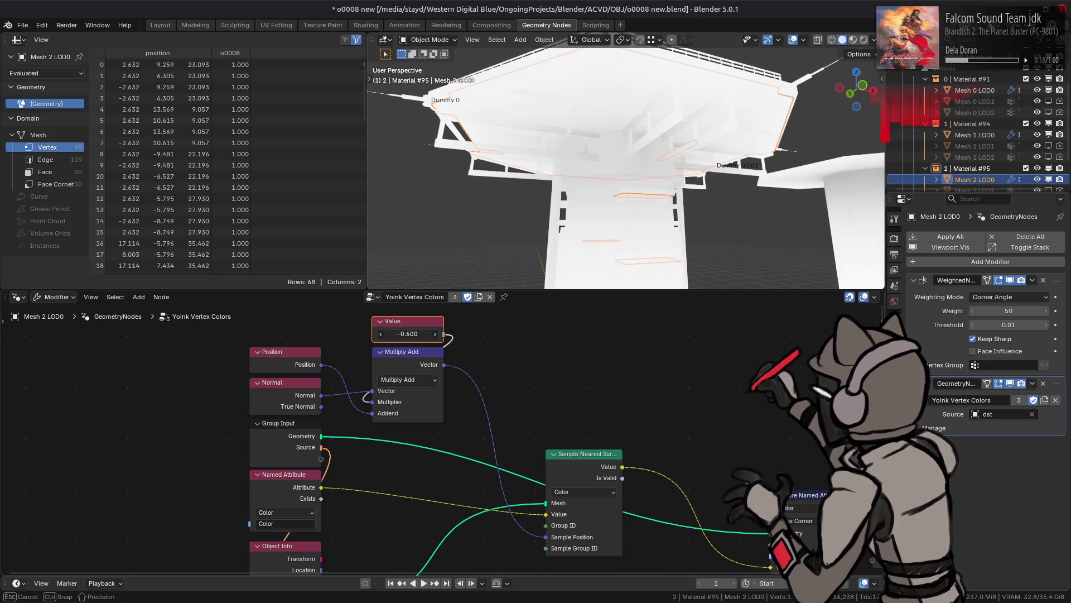
{"action": "type", "text": "0"}
{"action": "key", "text": "Return"}
{"action": "left_click_drag", "start_coordinate": [408, 333], "coordinate": [407, 334]}
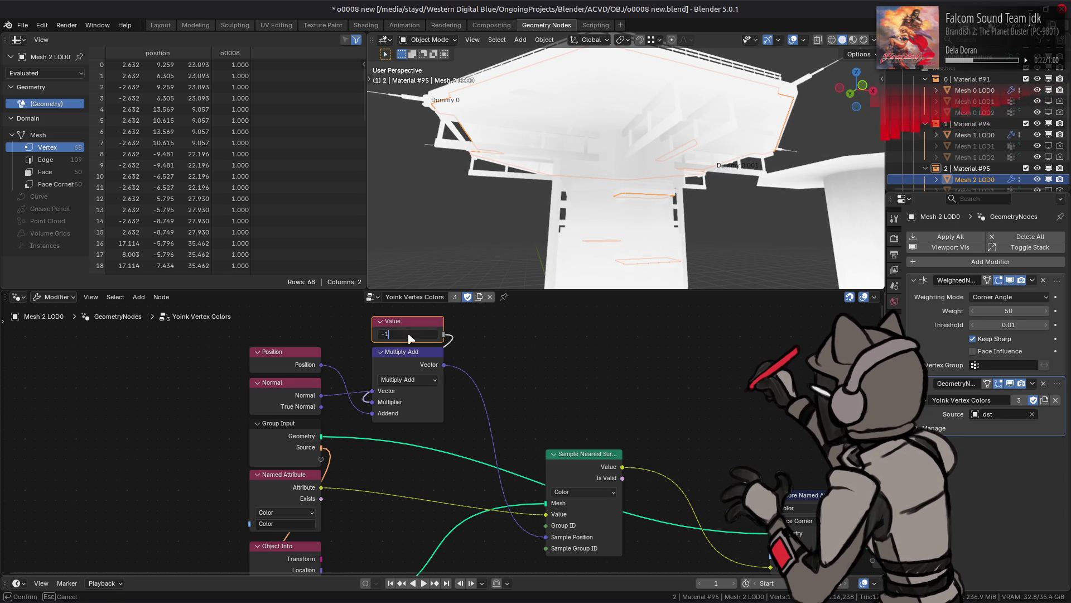
{"action": "key", "text": "Return"}
Set the offset to -0.5 and orbit to inspect the tower's underside.
{"action": "mouse_move", "coordinate": [549, 167]}
{"action": "middle_mouse_down"}
{"action": "mouse_move", "coordinate": [619, 145]}
{"action": "mouse_move", "coordinate": [698, 172]}
{"action": "mouse_move", "coordinate": [672, 188]}
{"action": "mouse_move", "coordinate": [663, 223]}
{"action": "middle_mouse_up"}
{"action": "scroll", "coordinate": [568, 165], "scroll_direction": "up", "scroll_amount": 3}
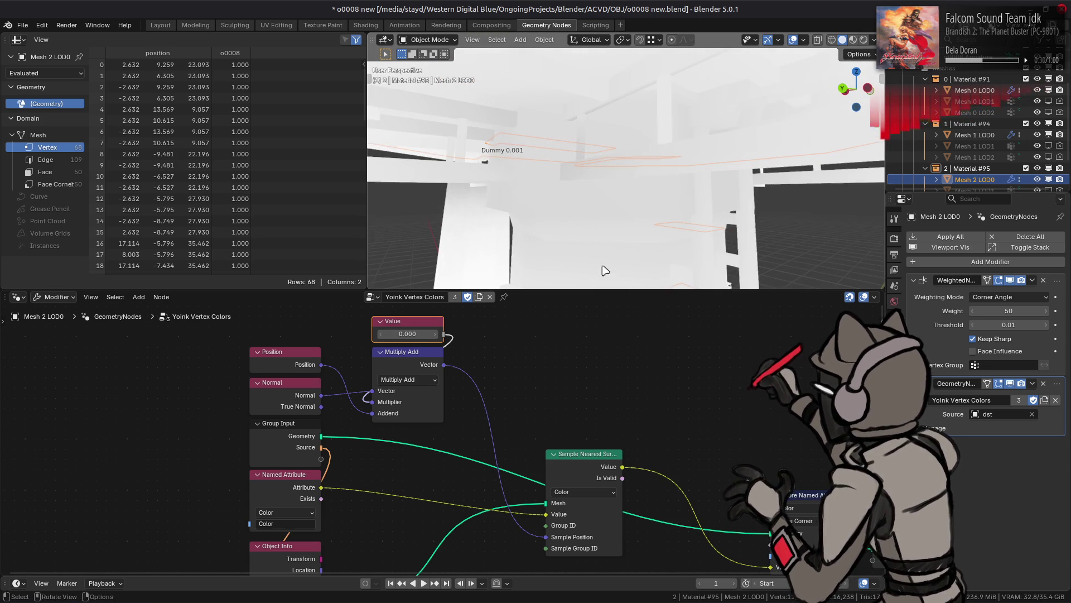
{"action": "left_click", "coordinate": [412, 334]}
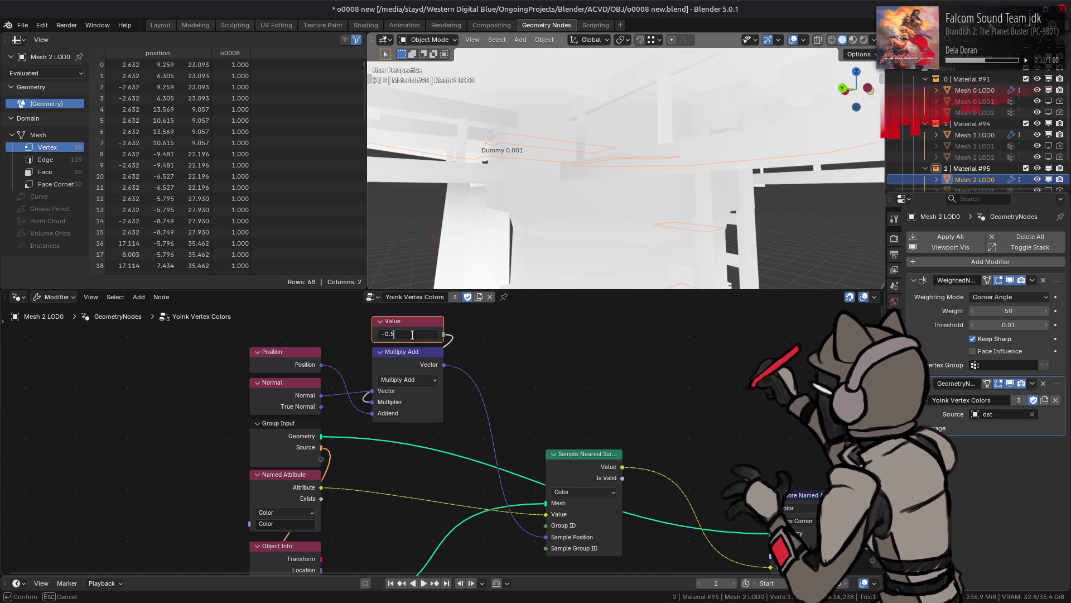
{"action": "key", "text": "Return"}
{"action": "mouse_move", "coordinate": [619, 139]}
{"action": "middle_mouse_down"}
{"action": "mouse_move", "coordinate": [628, 146]}
{"action": "mouse_move", "coordinate": [578, 142]}
{"action": "middle_mouse_up"}
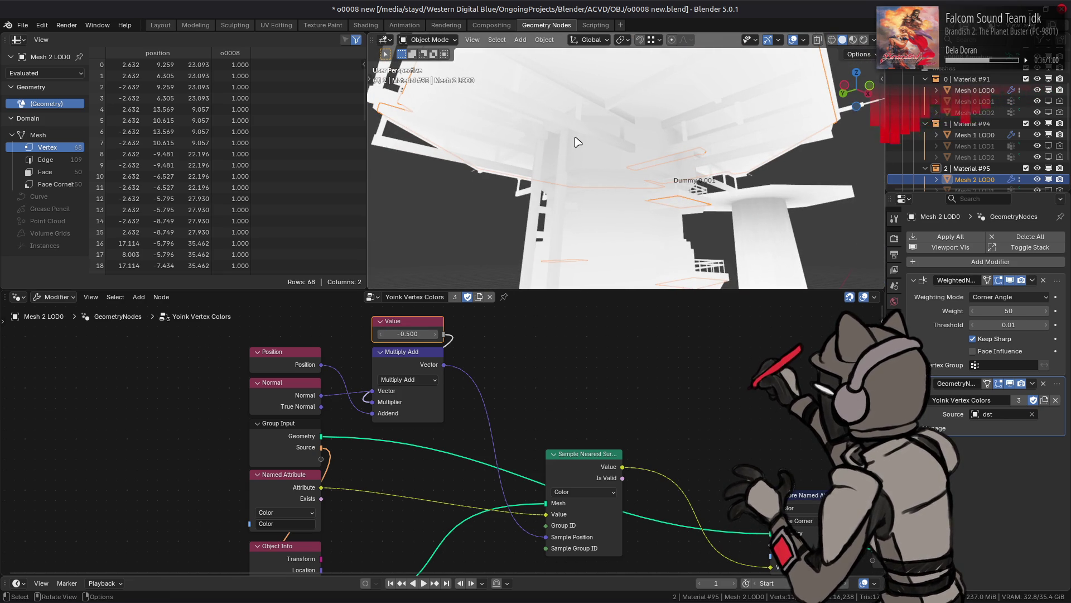
{"action": "middle_click_drag", "start_coordinate": [578, 142], "coordinate": [622, 155]}
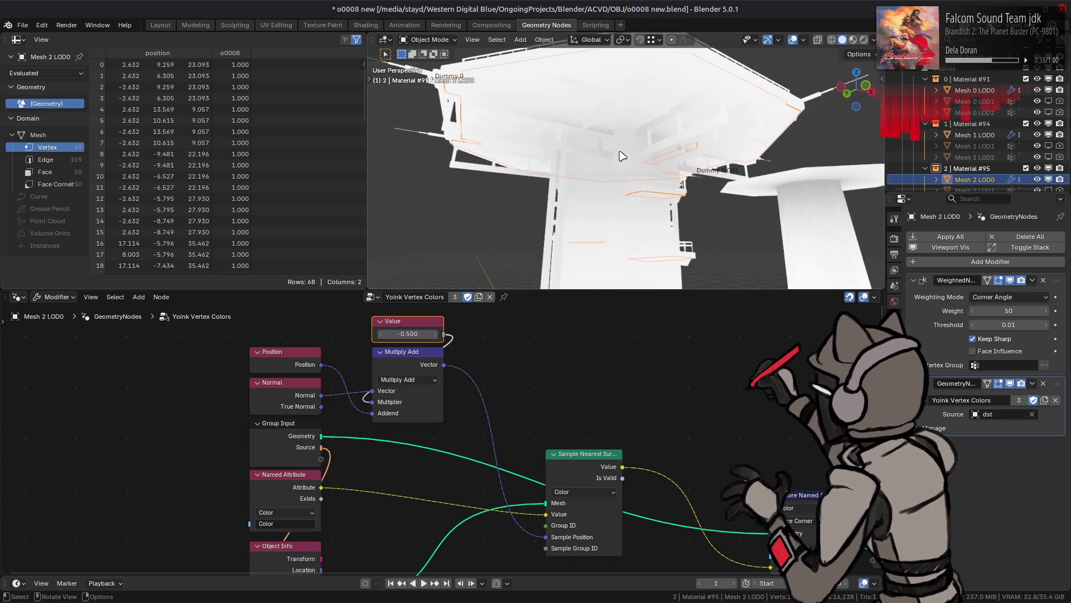
Toggle Edit Mode on Mesh 2 LOD0 and Mesh 0 LOD0 to inspect the transferred colours.
{"action": "key", "text": "Tab"}
{"action": "mouse_move", "coordinate": [653, 111]}
{"action": "middle_mouse_down"}
{"action": "mouse_move", "coordinate": [596, 93]}
{"action": "mouse_move", "coordinate": [602, 111]}
{"action": "mouse_move", "coordinate": [576, 135]}
{"action": "mouse_move", "coordinate": [605, 116]}
{"action": "middle_mouse_up"}
{"action": "key", "text": "Tab"}
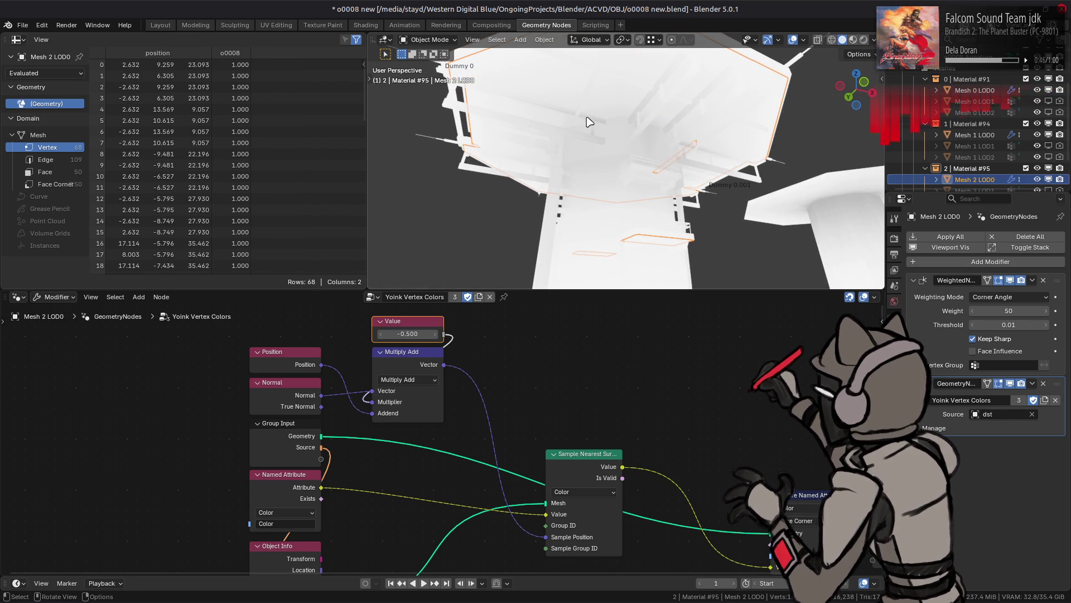
{"action": "left_click", "coordinate": [588, 117]}
{"action": "key", "text": "Tab"}
{"action": "key", "text": "Tab"}
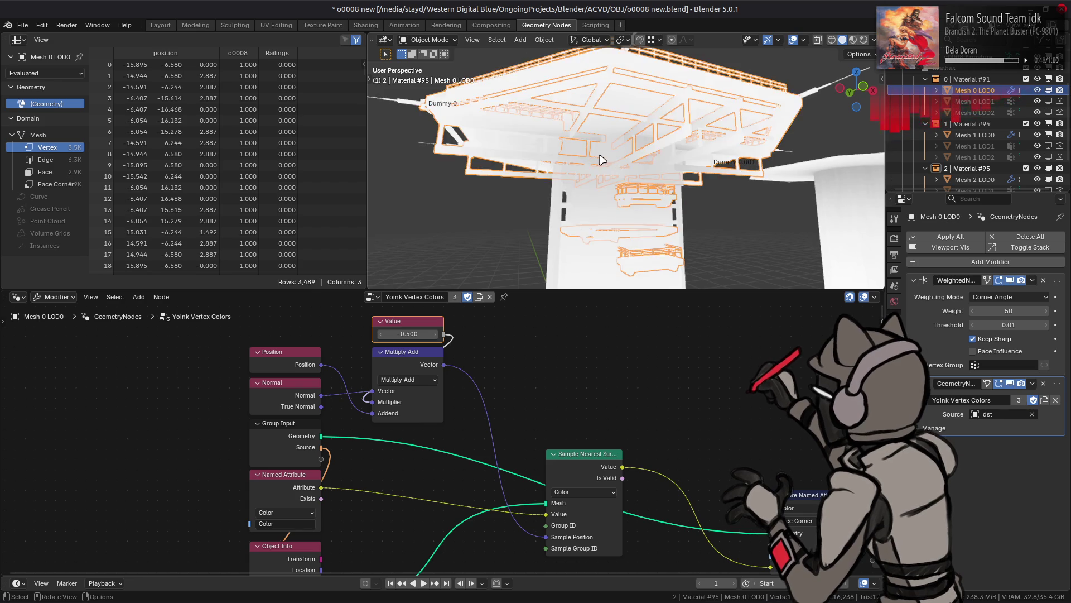
{"action": "middle_click_drag", "start_coordinate": [599, 155], "coordinate": [678, 119]}
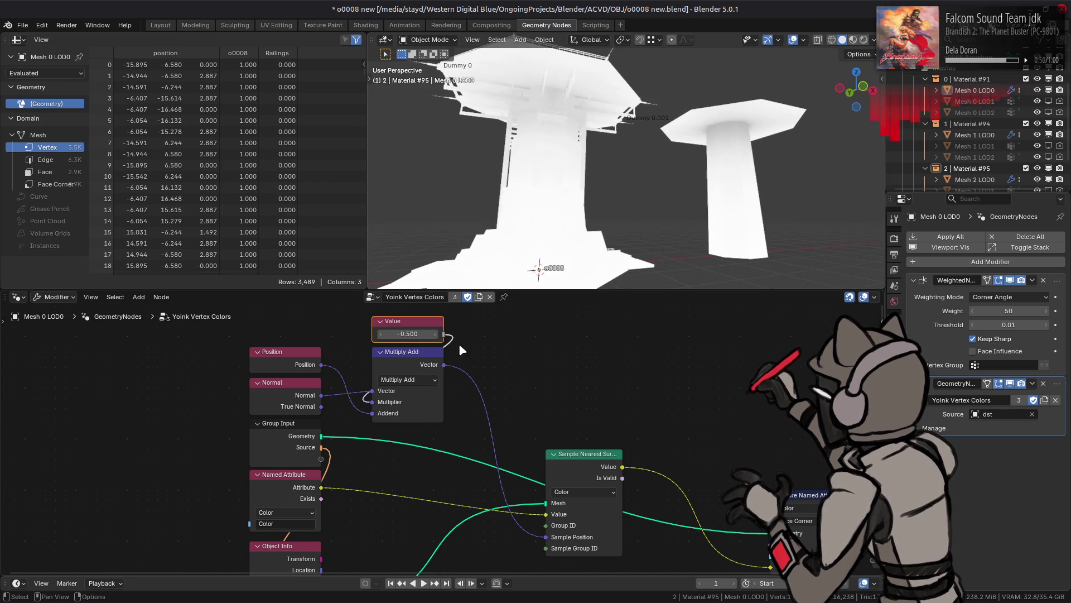
{"action": "mouse_move", "coordinate": [569, 184]}
{"action": "middle_mouse_down"}
{"action": "mouse_move", "coordinate": [607, 174]}
{"action": "mouse_move", "coordinate": [731, 181]}
{"action": "mouse_move", "coordinate": [715, 149]}
{"action": "mouse_move", "coordinate": [739, 144]}
{"action": "middle_mouse_up"}
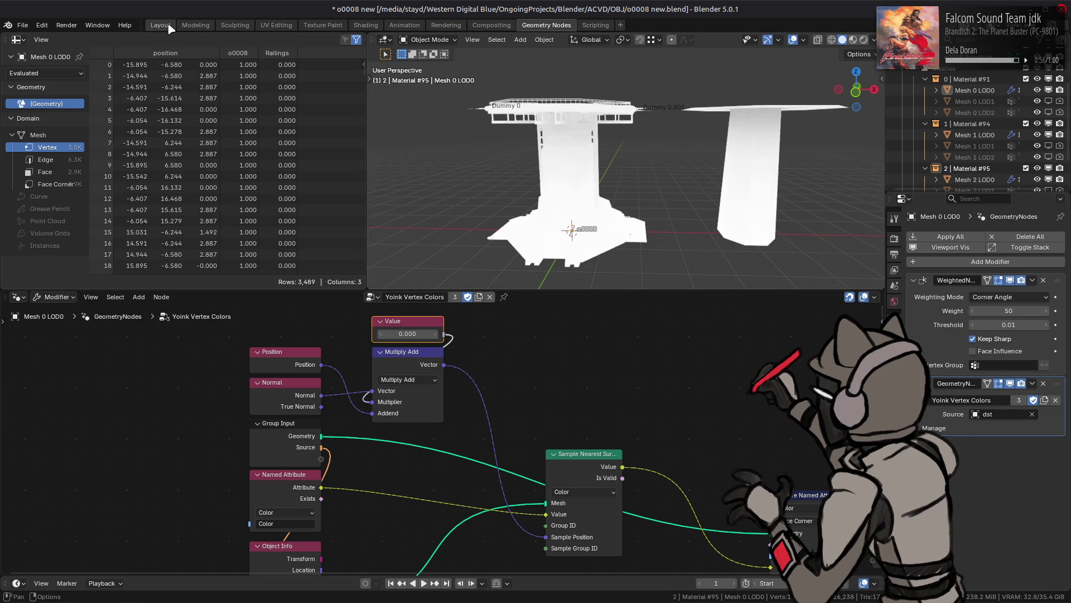
{"action": "left_click", "coordinate": [166, 24]}
Select the tower body Mesh 1 LOD0, show its modifier stack, then deselect it.
{"action": "middle_click_drag", "start_coordinate": [664, 130], "coordinate": [665, 135]}
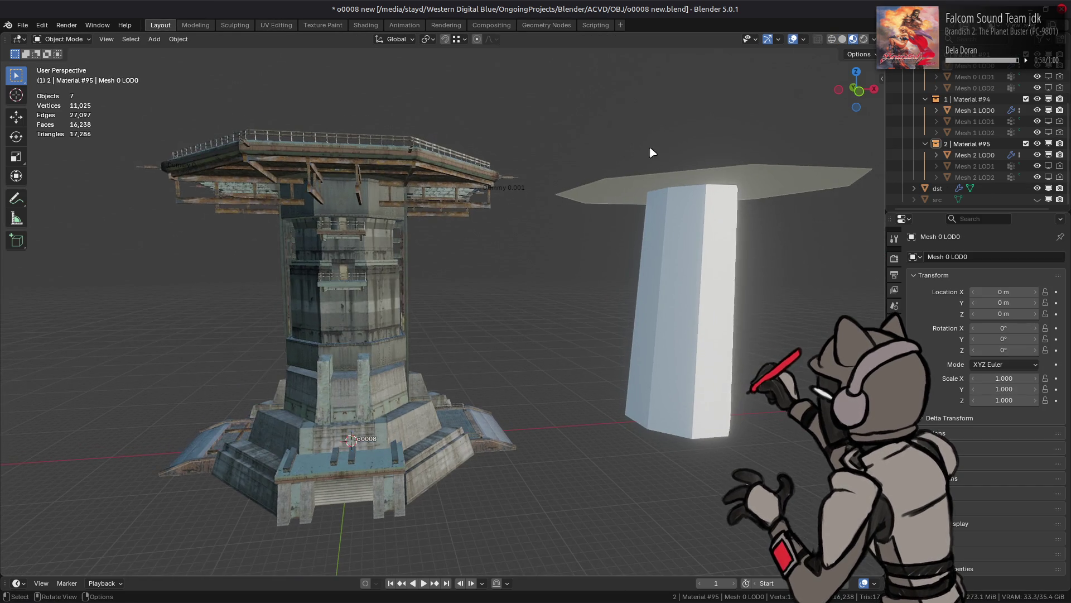
{"action": "left_click", "coordinate": [370, 204]}
{"action": "left_click", "coordinate": [894, 369]}
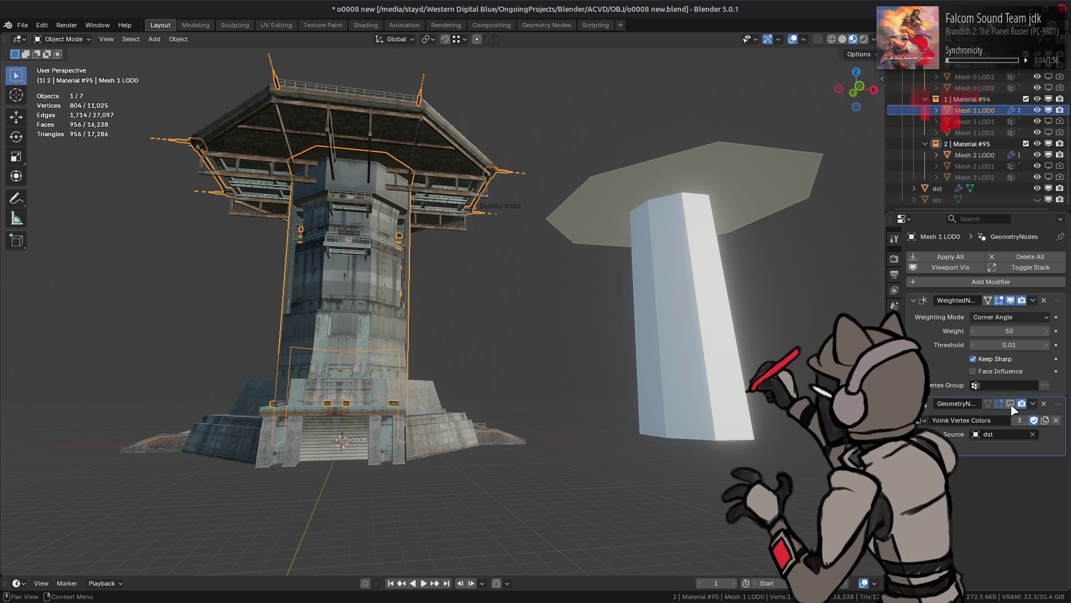
{"action": "left_click", "coordinate": [657, 338]}
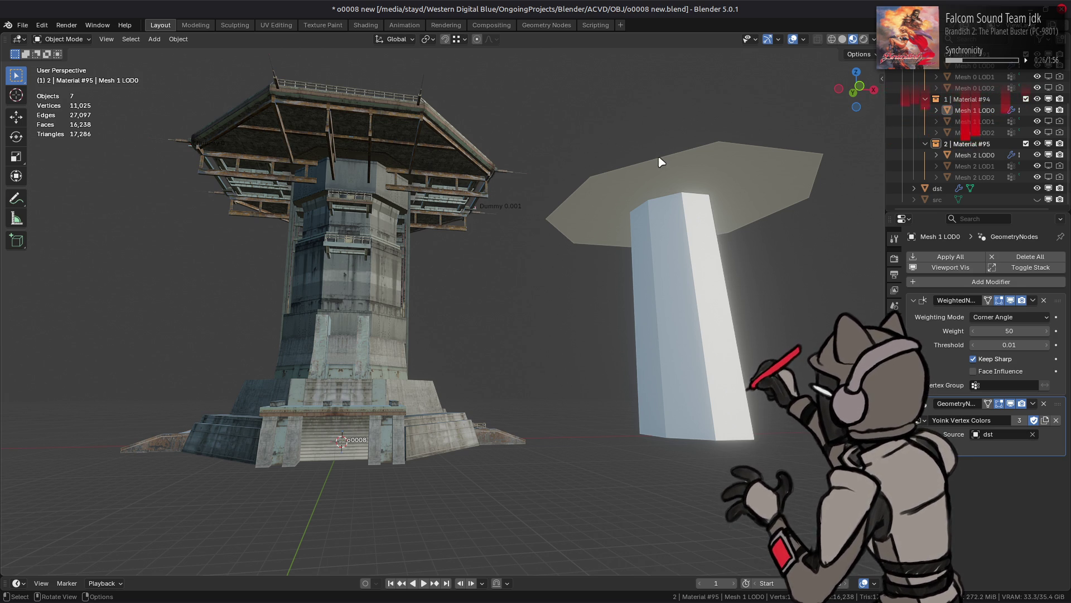
Switch the viewport to solid shading and select the dst pillar.
{"action": "scroll", "coordinate": [577, 153], "scroll_direction": "up", "scroll_amount": 2}
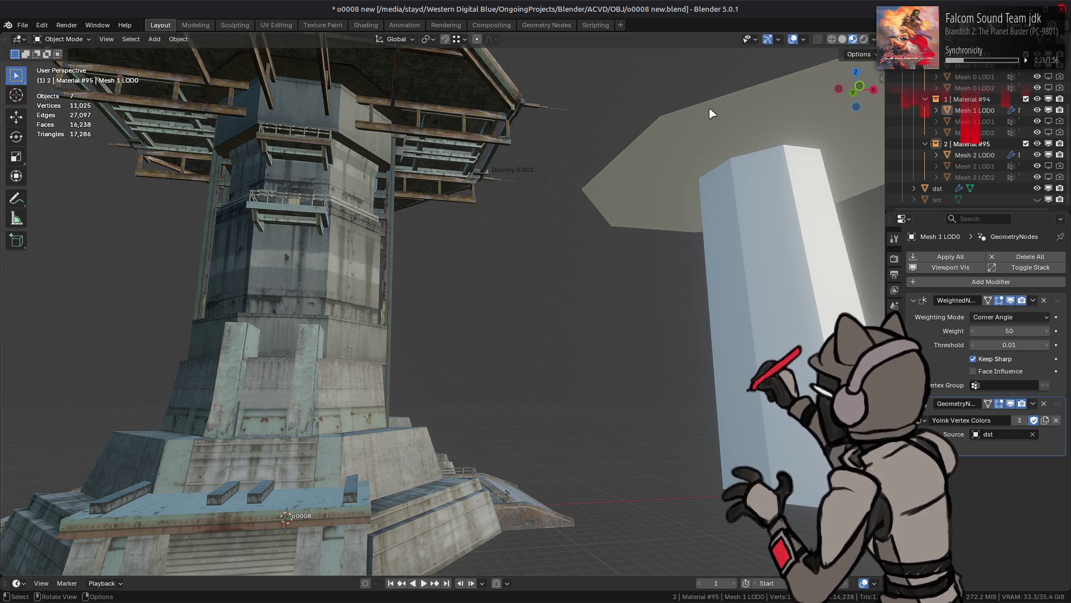
{"action": "scroll", "coordinate": [712, 113], "scroll_direction": "down", "scroll_amount": 3}
{"action": "middle_click_drag", "start_coordinate": [634, 196], "coordinate": [601, 235]}
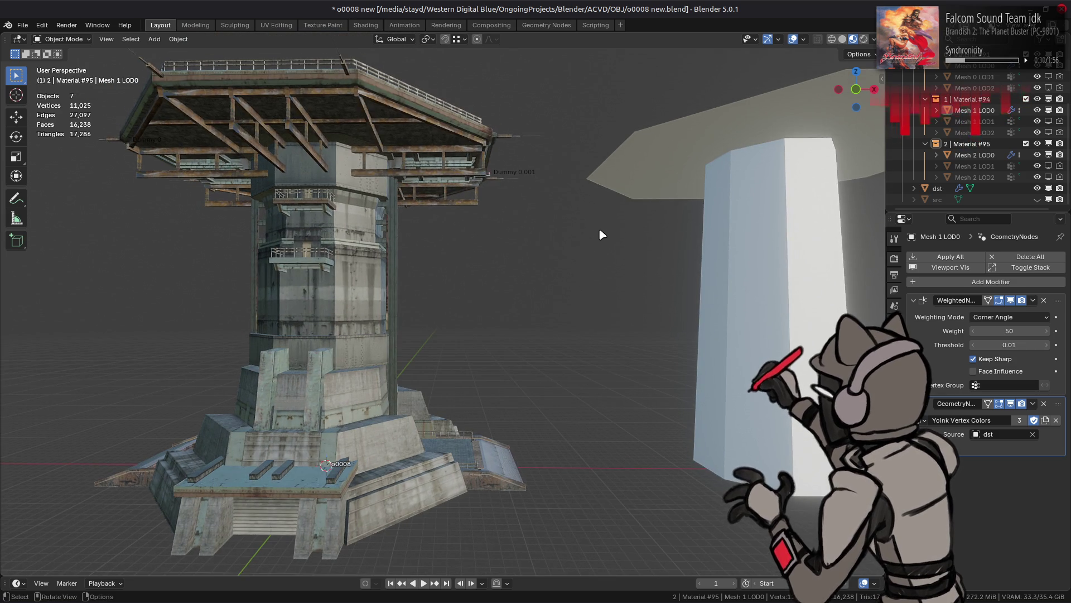
{"action": "key", "text": "z"}
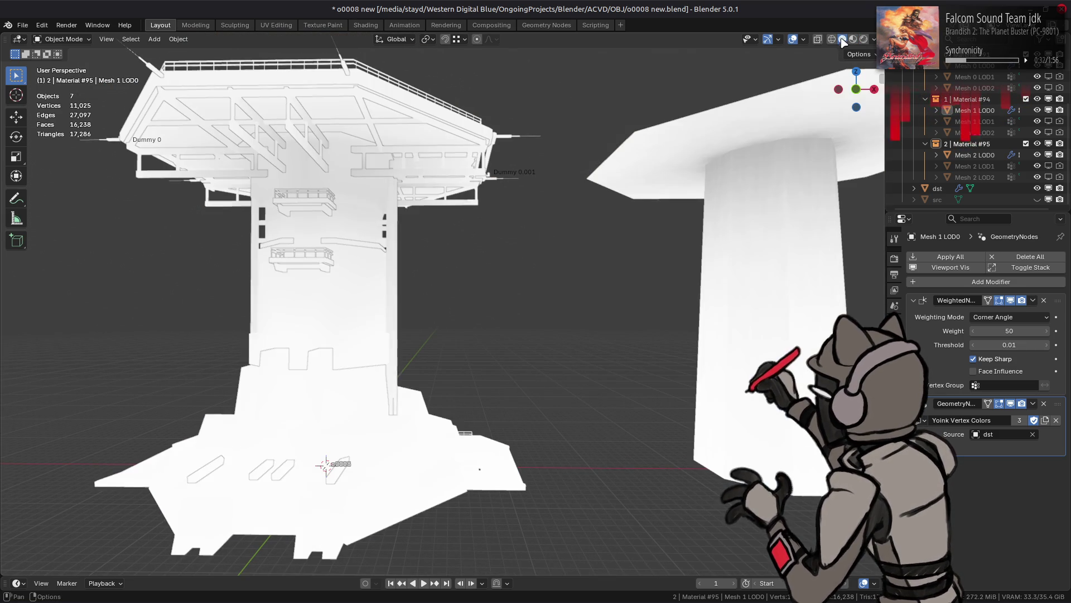
{"action": "middle_click_drag", "start_coordinate": [658, 156], "coordinate": [584, 180], "text": "shift"}
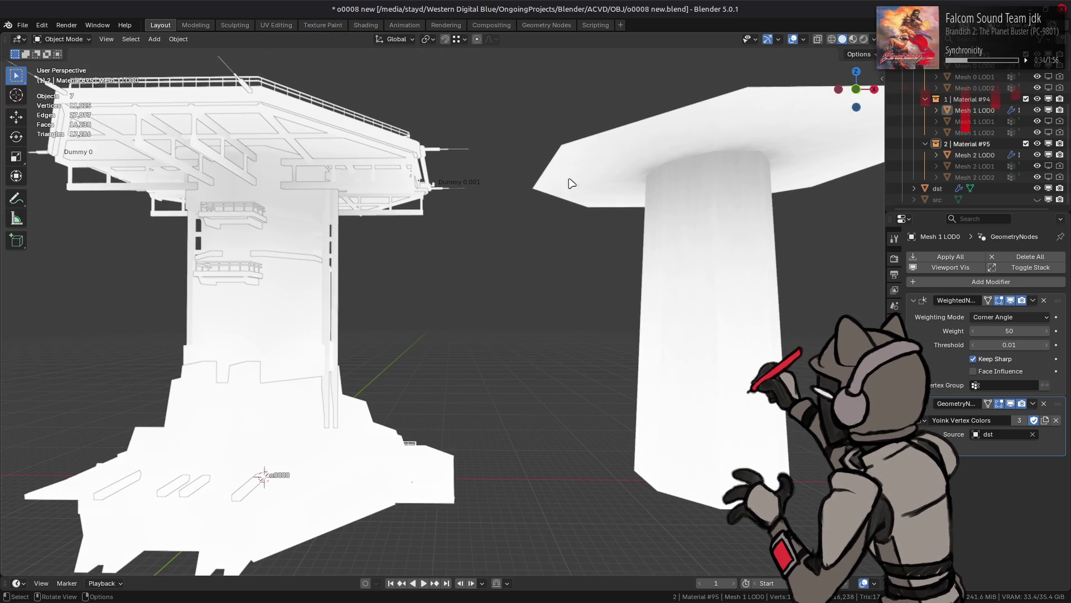
{"action": "left_click", "coordinate": [699, 181]}
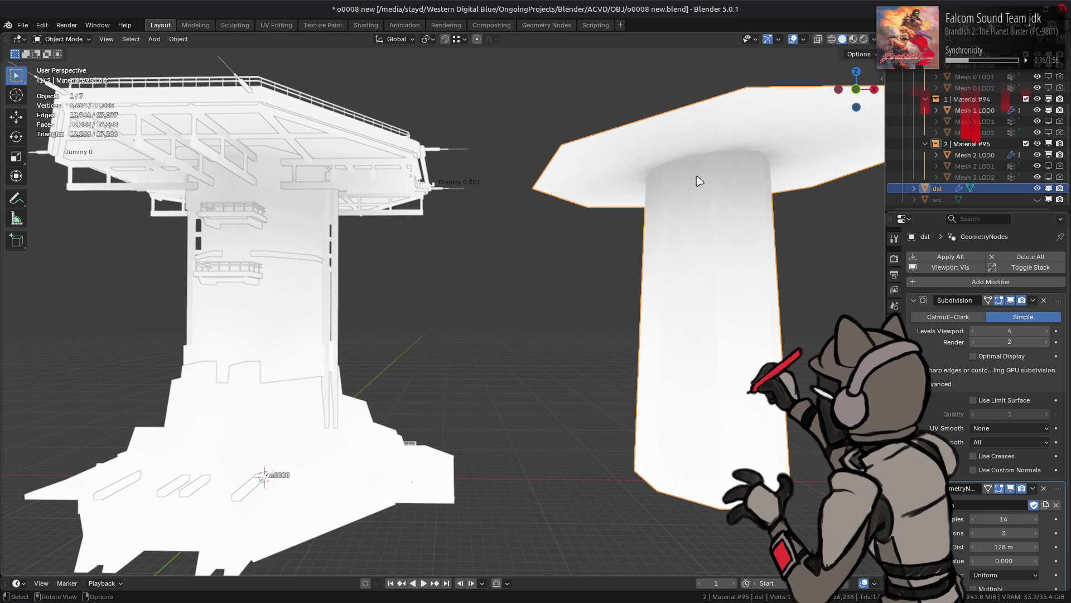
Switch to the Geometry Nodes workspace to show the dst pillar's AO Gen node tree.
{"action": "left_click", "coordinate": [560, 25]}
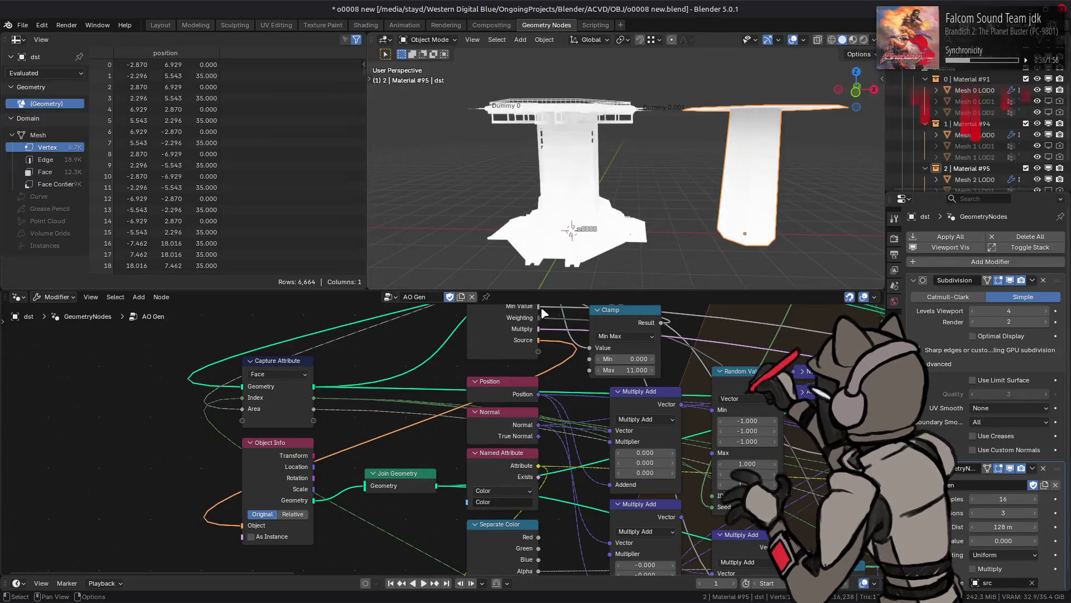
{"action": "middle_click_drag", "start_coordinate": [667, 372], "coordinate": [119, 362]}
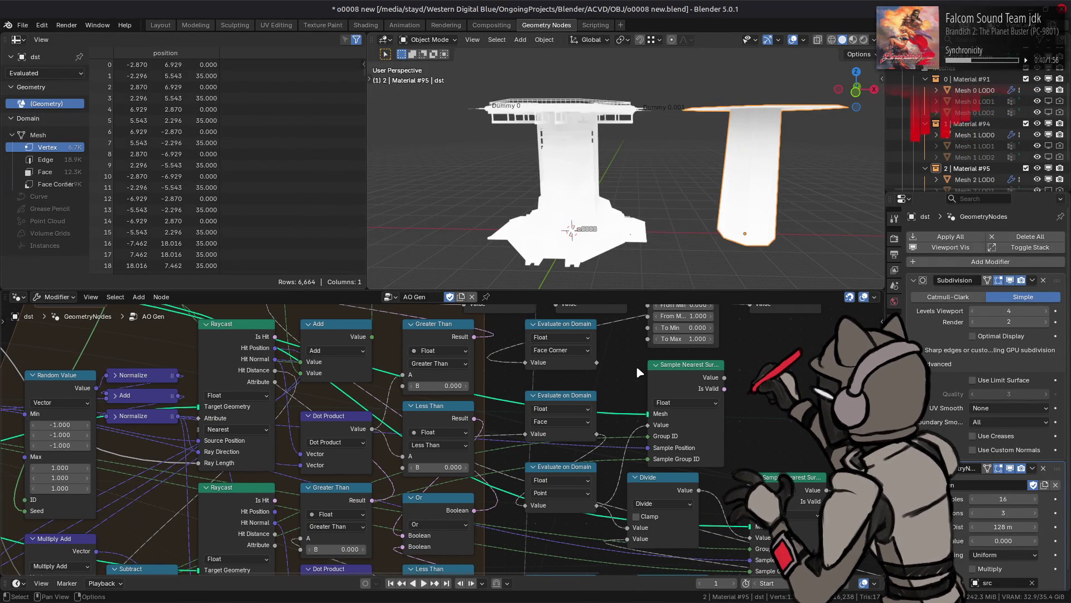
{"action": "scroll", "coordinate": [558, 167], "scroll_direction": "up", "scroll_amount": 10}
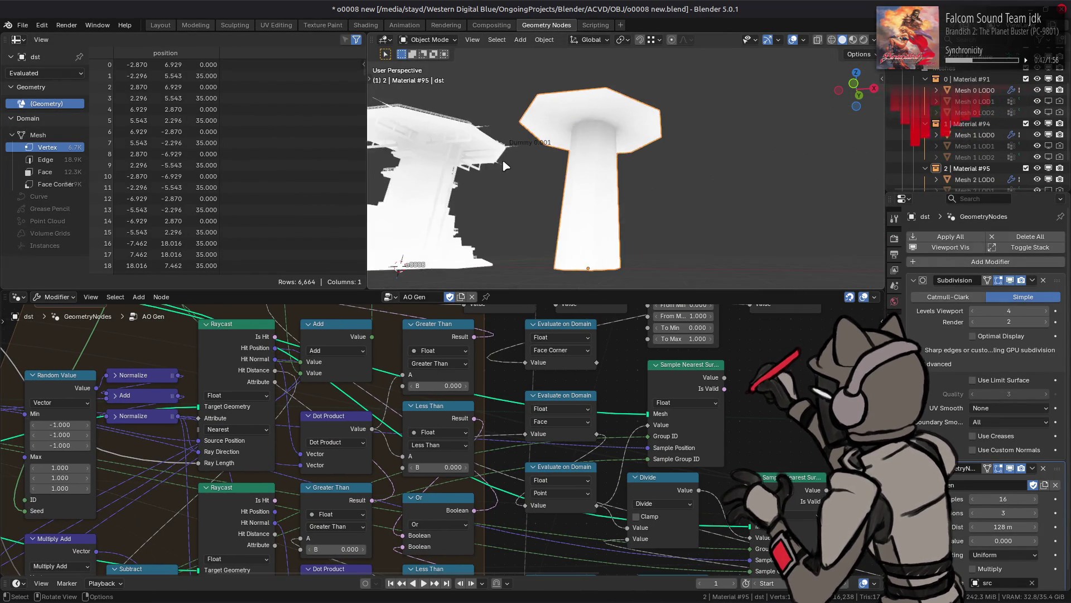
{"action": "middle_click_drag", "start_coordinate": [552, 166], "coordinate": [627, 185]}
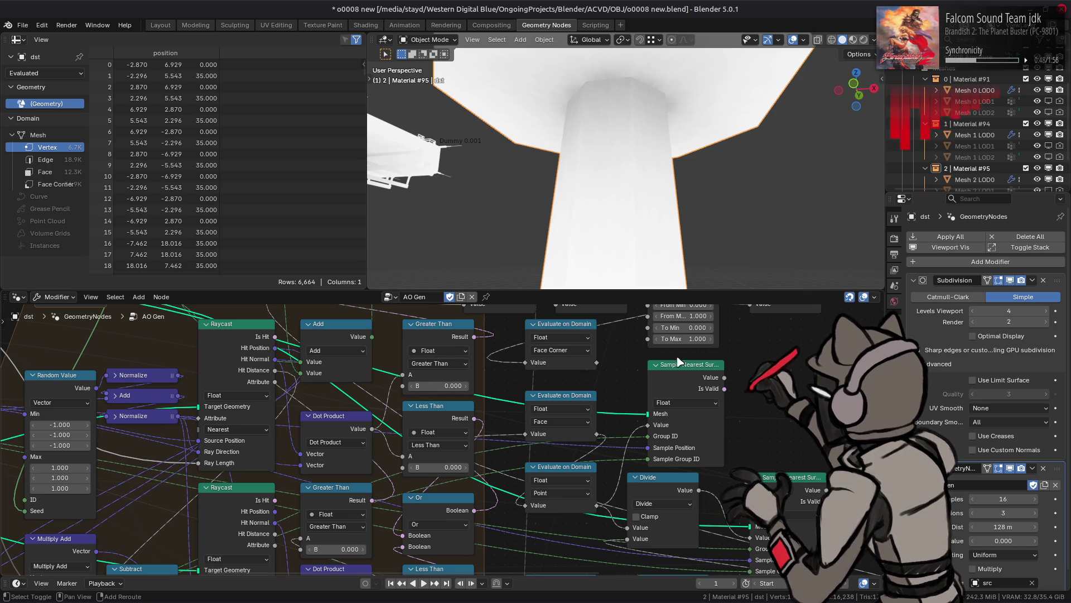
Bring the Split Edges and Triangulate nodes into view and select them.
{"action": "middle_click_drag", "start_coordinate": [537, 367], "coordinate": [614, 468]}
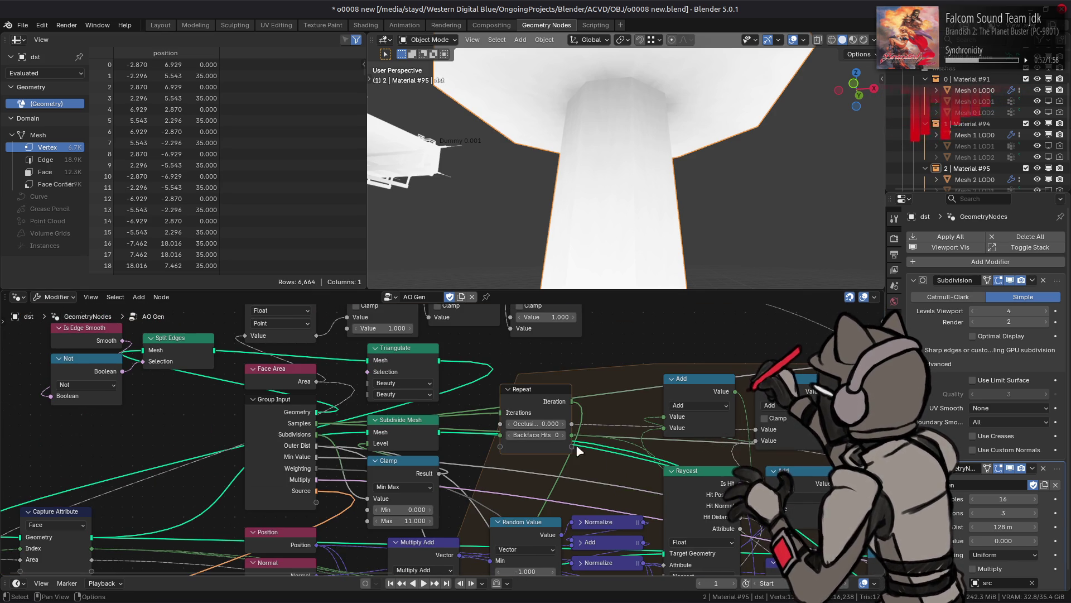
{"action": "left_click", "coordinate": [192, 347]}
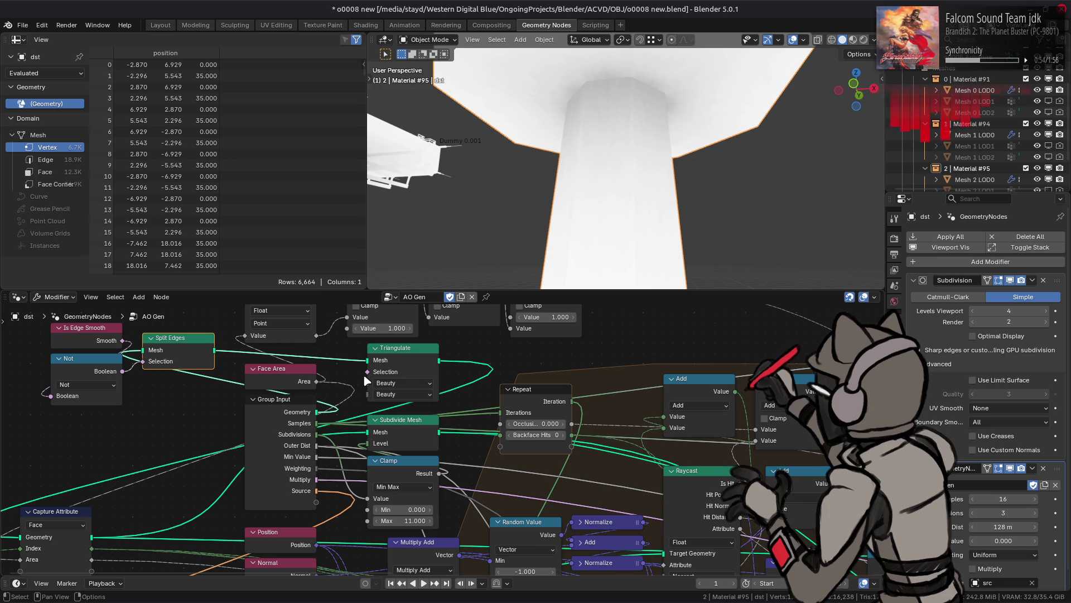
{"action": "left_click", "coordinate": [420, 353]}
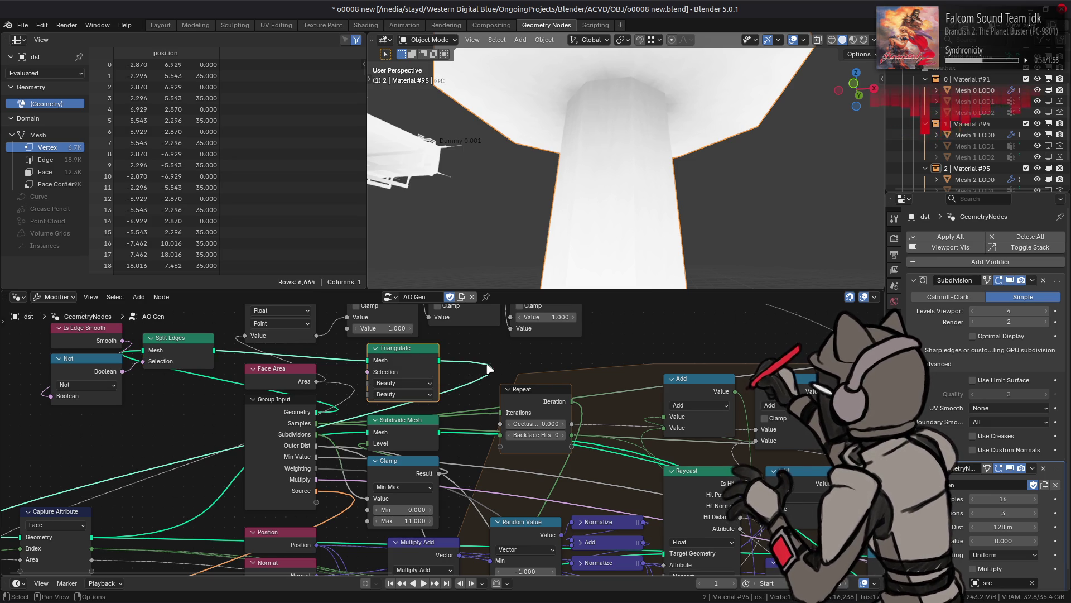
{"action": "middle_click_drag", "start_coordinate": [279, 420], "coordinate": [369, 395], "text": "shift"}
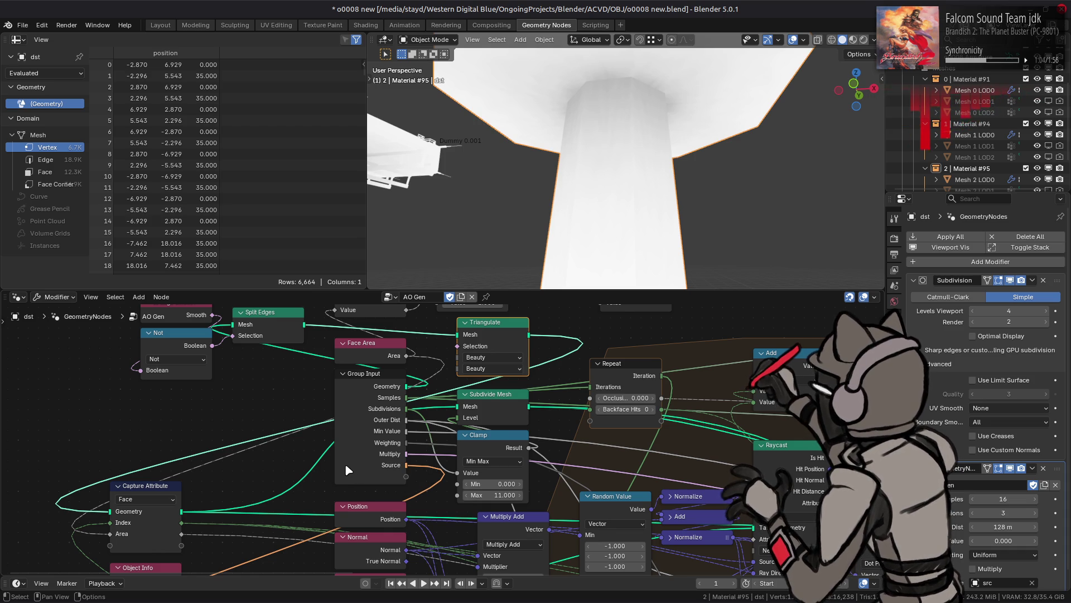
{"action": "left_click_drag", "start_coordinate": [456, 335], "coordinate": [115, 516]}
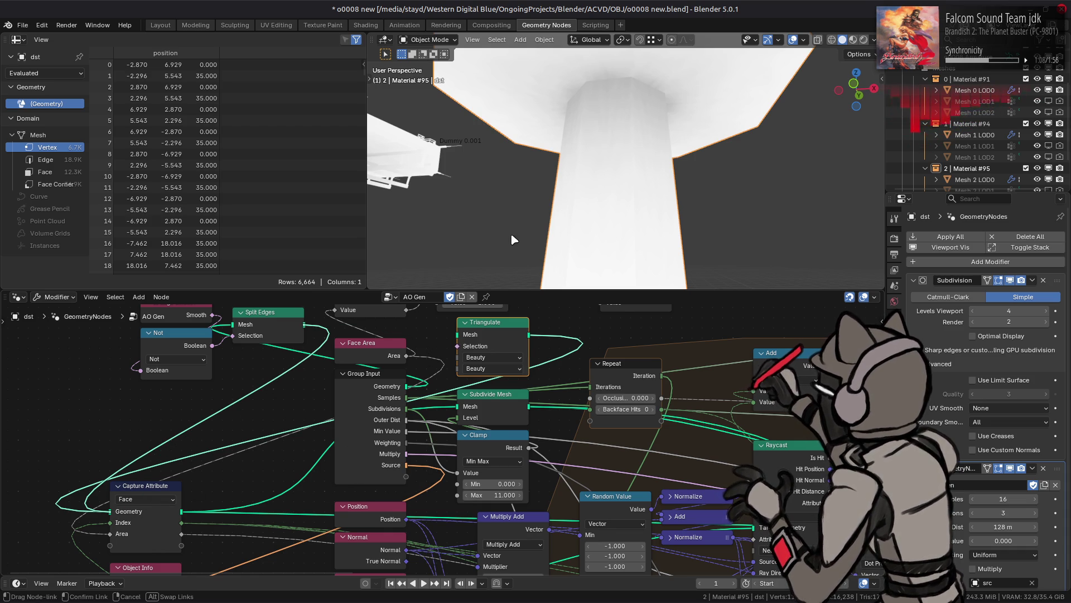
{"action": "left_click_drag", "start_coordinate": [596, 152], "coordinate": [598, 148]}
{"action": "mouse_move", "coordinate": [597, 148]}
{"action": "middle_mouse_down"}
{"action": "mouse_move", "coordinate": [625, 156]}
{"action": "mouse_move", "coordinate": [643, 186]}
{"action": "mouse_move", "coordinate": [660, 141]}
{"action": "middle_mouse_up"}
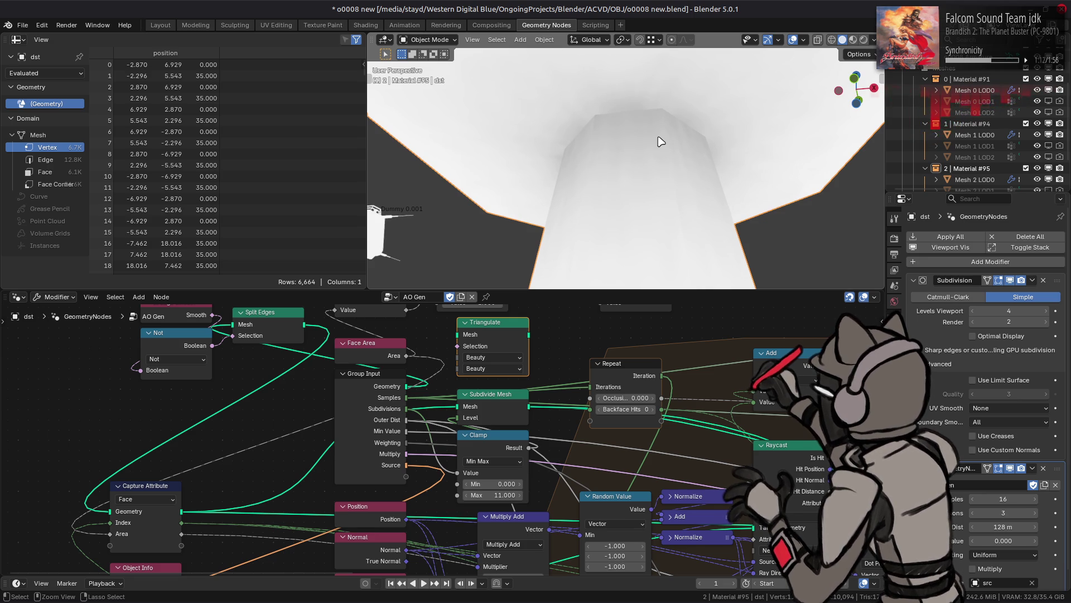
{"action": "key", "text": "ctrl+z"}
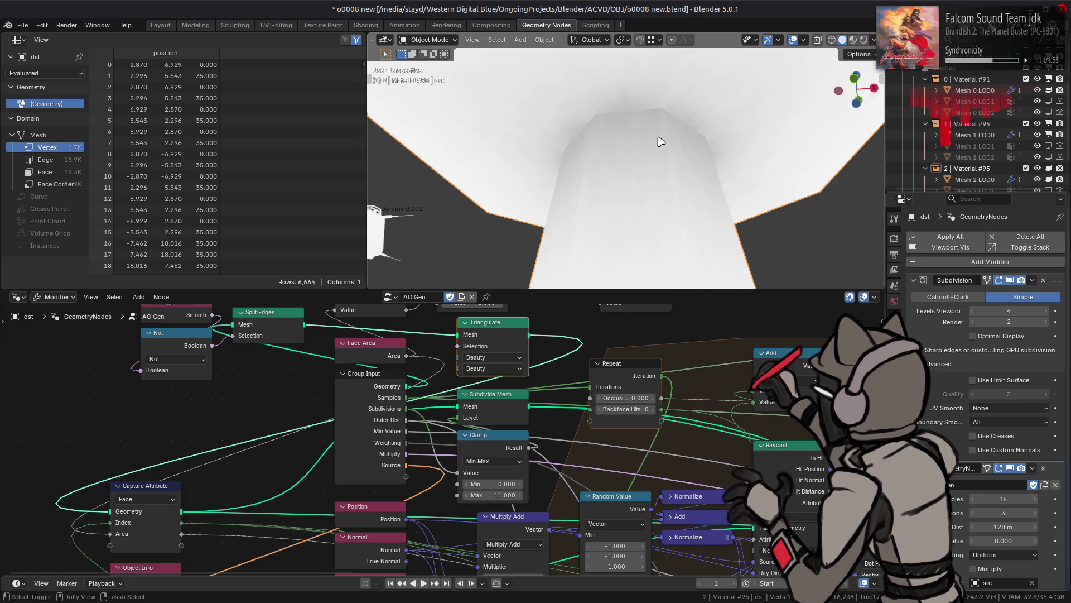
{"action": "key", "text": "ctrl+shift+z"}
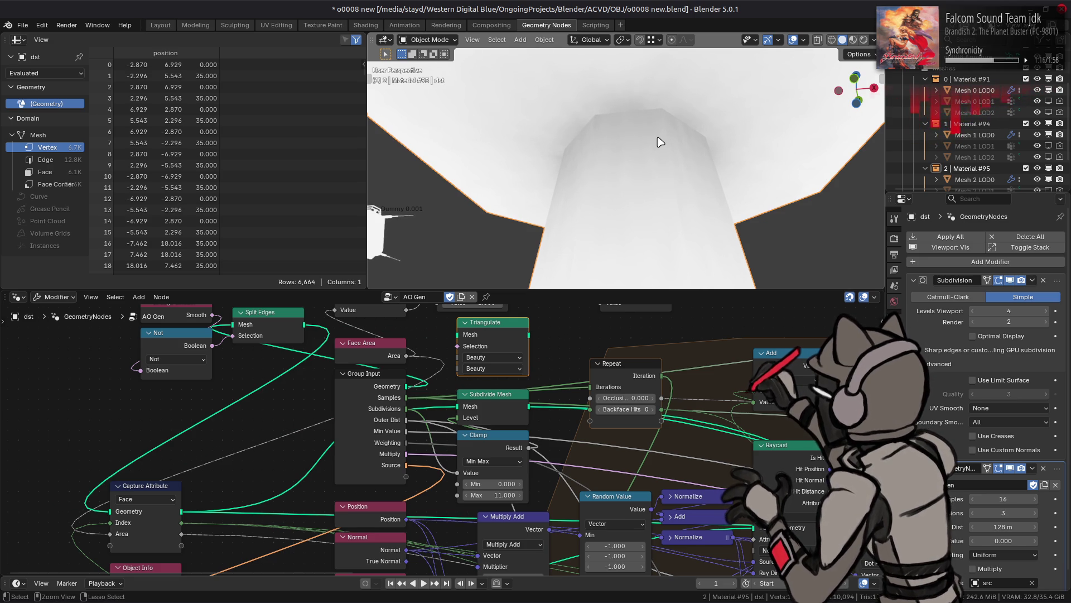
{"action": "key", "text": "ctrl+z"}
{"action": "mouse_move", "coordinate": [589, 172]}
{"action": "middle_mouse_down"}
{"action": "mouse_move", "coordinate": [667, 199]}
{"action": "mouse_move", "coordinate": [713, 196]}
{"action": "middle_mouse_up"}
{"action": "key", "text": "ctrl+shift+z"}
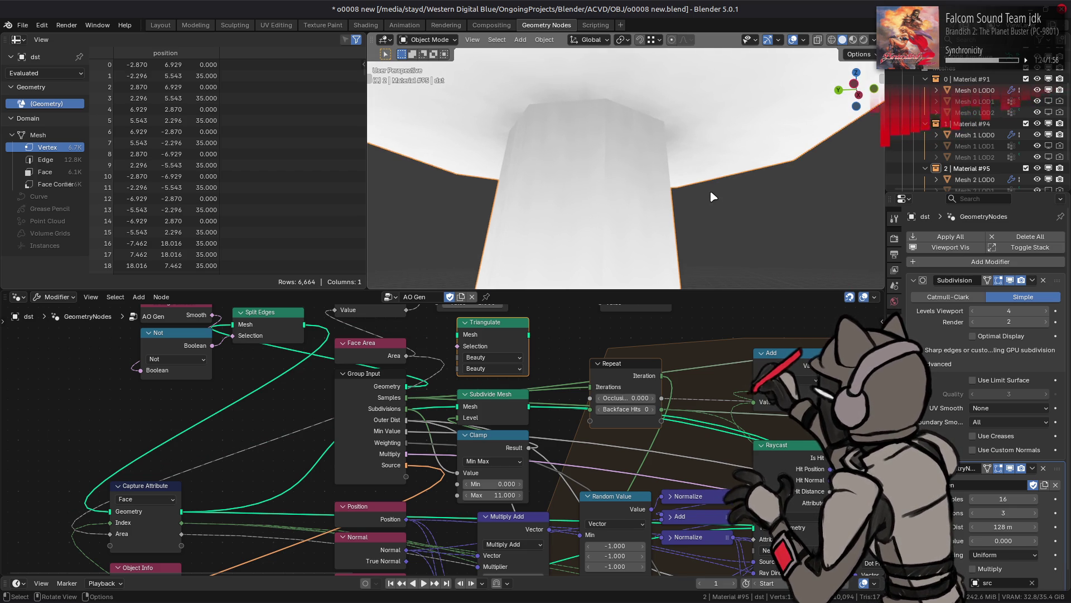
{"action": "scroll", "coordinate": [714, 197], "scroll_direction": "down", "scroll_amount": 2}
{"action": "mouse_move", "coordinate": [713, 197]}
{"action": "middle_mouse_down"}
{"action": "mouse_move", "coordinate": [603, 201]}
{"action": "mouse_move", "coordinate": [631, 202]}
{"action": "middle_mouse_up"}
{"action": "middle_click_drag", "start_coordinate": [871, 469], "coordinate": [383, 395]}
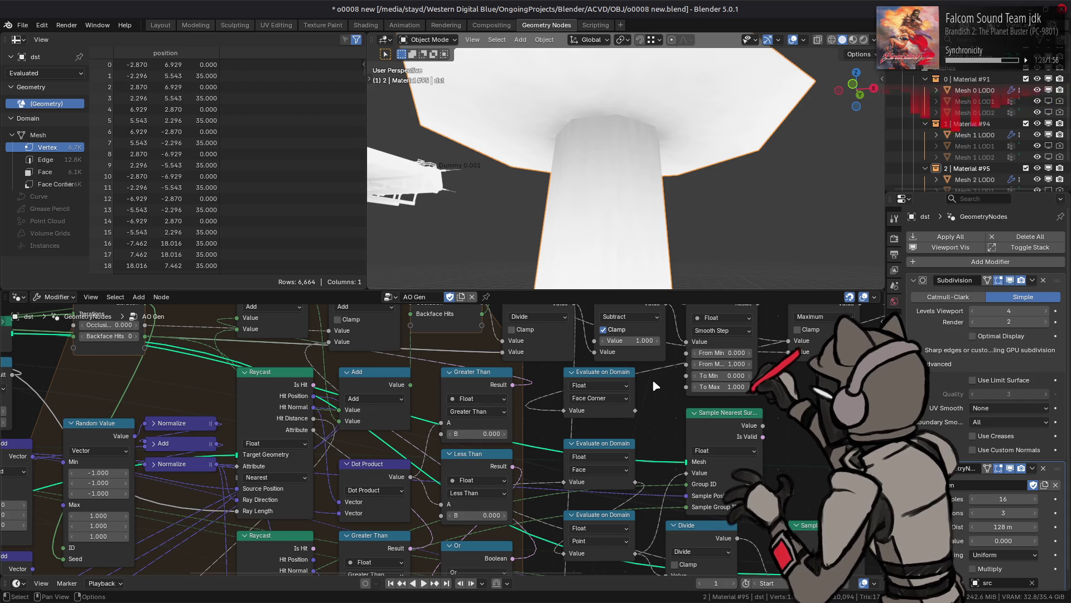
{"action": "mouse_move", "coordinate": [652, 379]}
{"action": "middle_mouse_down"}
{"action": "mouse_move", "coordinate": [507, 357]}
{"action": "mouse_move", "coordinate": [709, 404]}
{"action": "middle_mouse_up"}
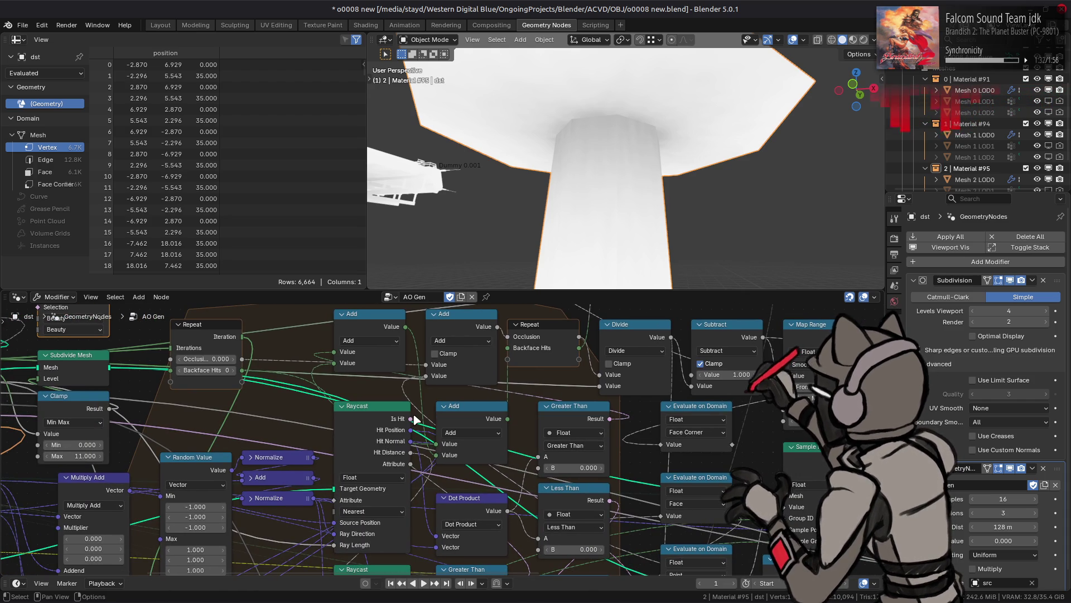
{"action": "scroll", "coordinate": [711, 462], "scroll_direction": "down", "scroll_amount": 1}
{"action": "scroll", "coordinate": [708, 462], "scroll_direction": "right", "scroll_amount": 10}
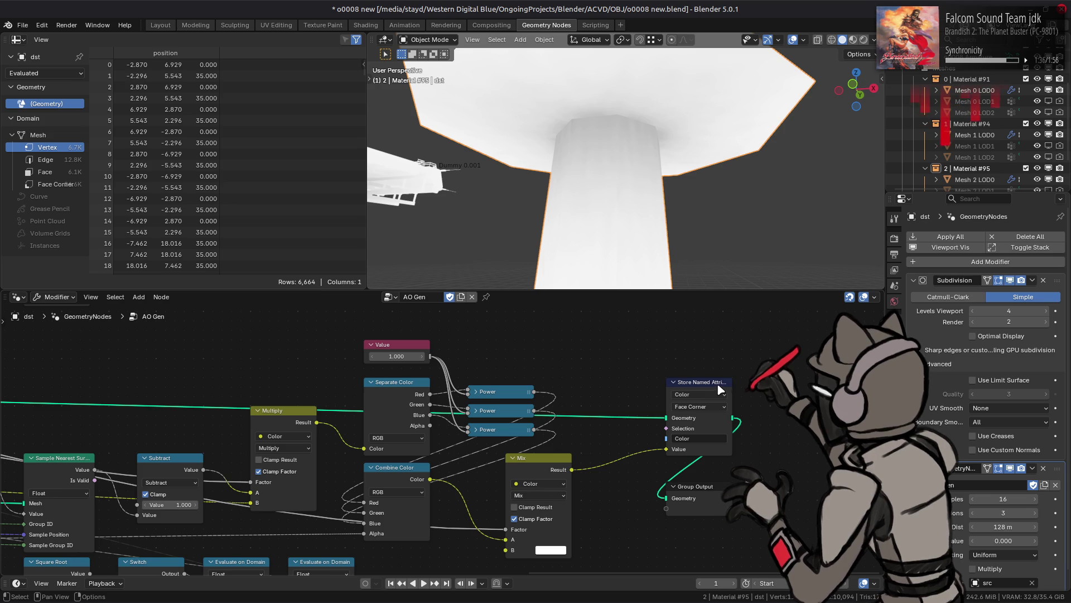
{"action": "mouse_move", "coordinate": [295, 380]}
{"action": "middle_mouse_down"}
{"action": "mouse_move", "coordinate": [871, 398]}
{"action": "mouse_move", "coordinate": [140, 407]}
{"action": "mouse_move", "coordinate": [445, 420]}
{"action": "middle_mouse_up"}
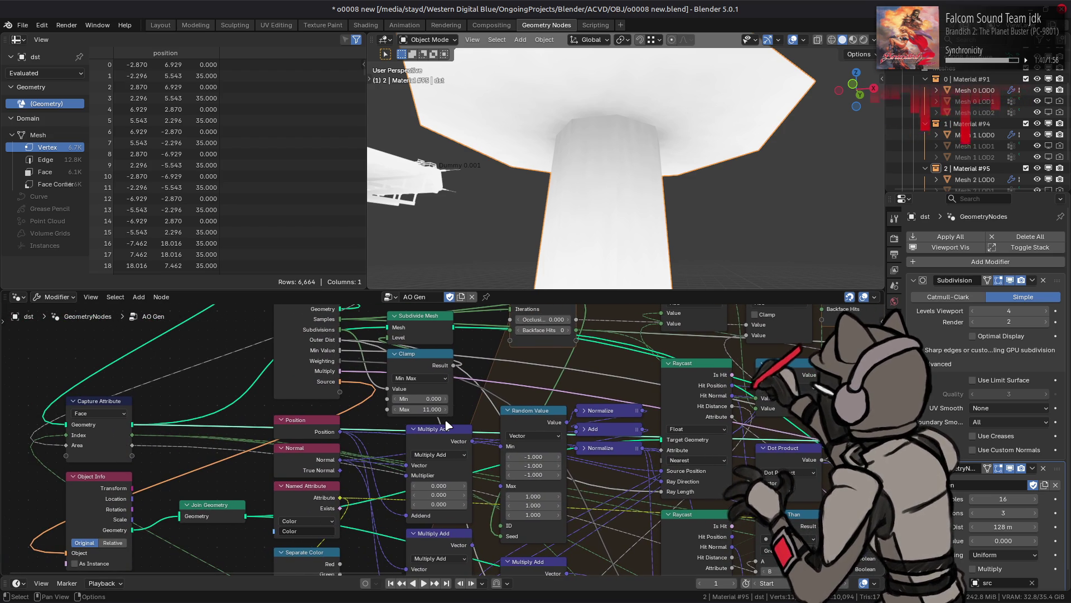
{"action": "mouse_move", "coordinate": [384, 374]}
{"action": "middle_mouse_down"}
{"action": "mouse_move", "coordinate": [421, 422]}
{"action": "mouse_move", "coordinate": [446, 402]}
{"action": "mouse_move", "coordinate": [558, 363]}
{"action": "mouse_move", "coordinate": [536, 371]}
{"action": "middle_mouse_up"}
Add a Blur Attribute node by searching 'blur' and position it just left of Multiply.
{"action": "key", "text": "shift+a"}
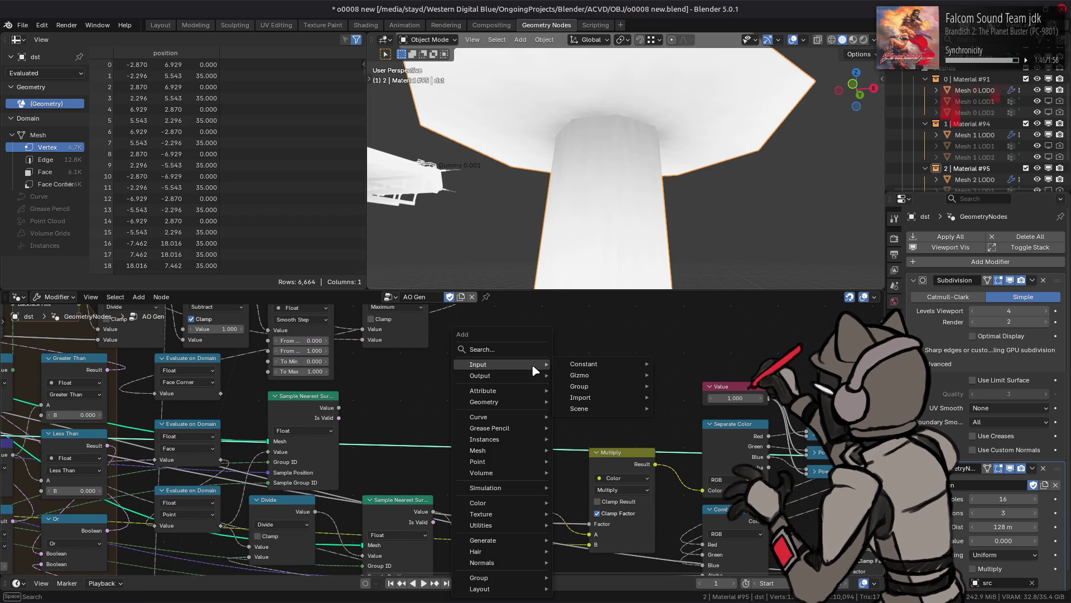
{"action": "mouse_move", "coordinate": [519, 475]}
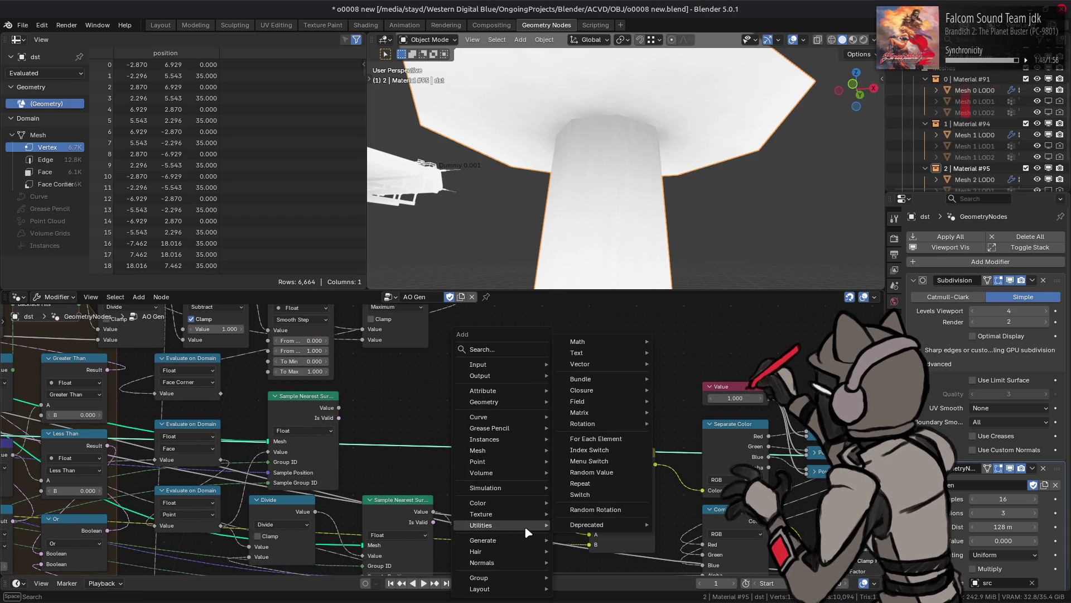
{"action": "mouse_move", "coordinate": [547, 514]}
{"action": "left_click", "coordinate": [496, 350]}
{"action": "type", "text": "blur"}
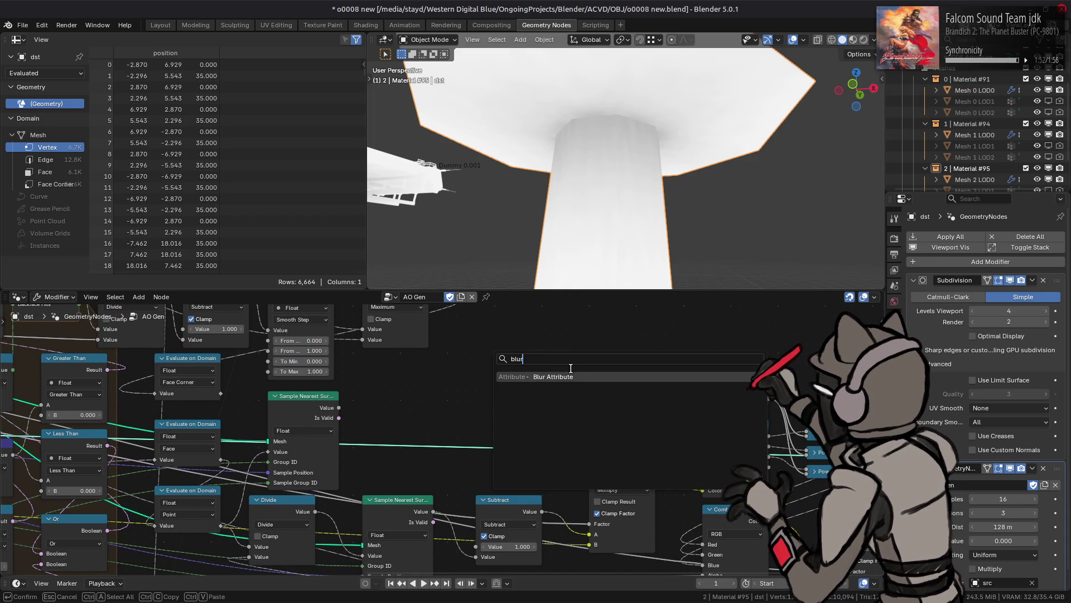
{"action": "left_click", "coordinate": [565, 377]}
{"action": "left_click", "coordinate": [505, 359]}
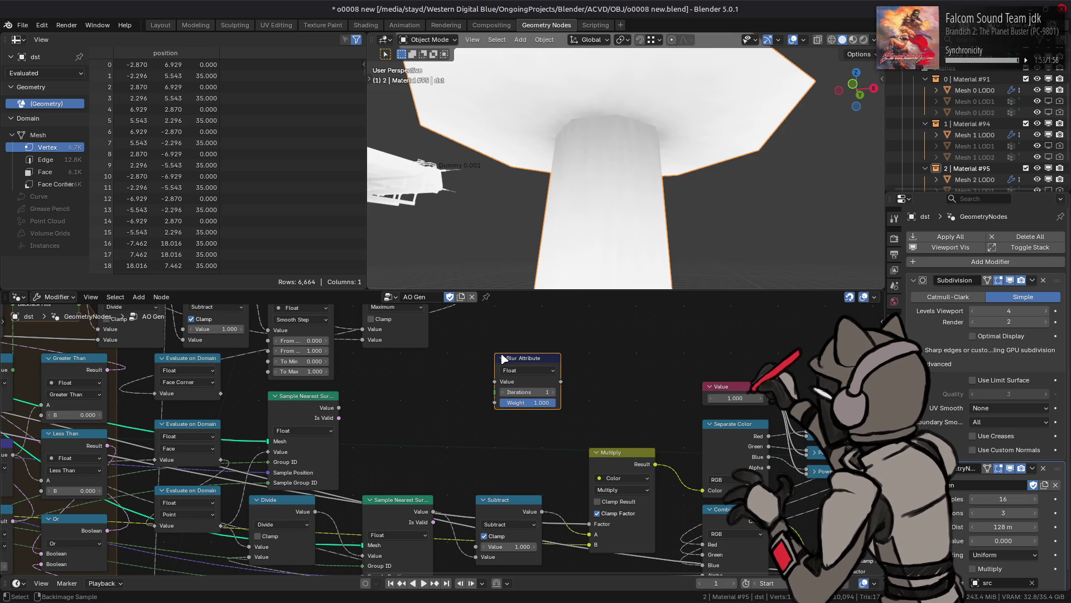
{"action": "left_click", "coordinate": [530, 371]}
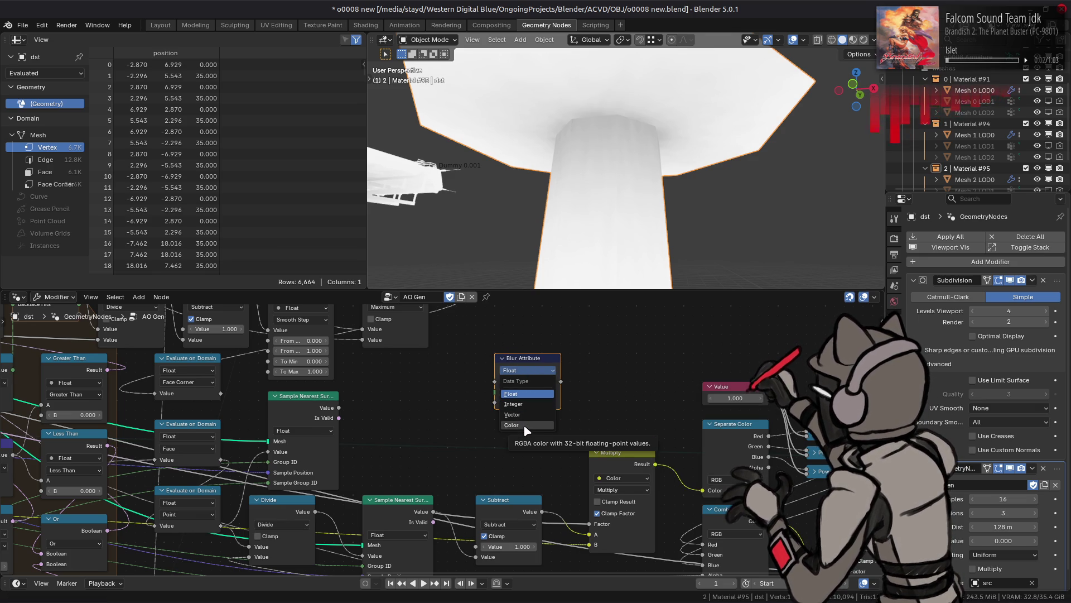
{"action": "left_click_drag", "start_coordinate": [530, 360], "coordinate": [645, 369]}
{"action": "mouse_move", "coordinate": [664, 380]}
{"action": "middle_mouse_down"}
{"action": "mouse_move", "coordinate": [590, 377]}
{"action": "mouse_move", "coordinate": [618, 385]}
{"action": "middle_mouse_up"}
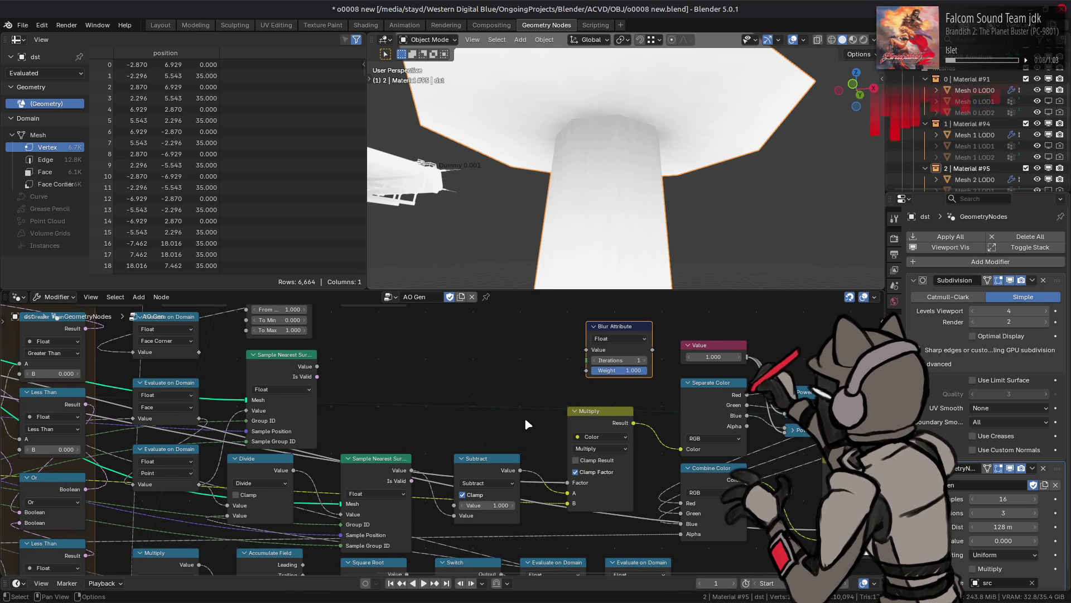
{"action": "mouse_move", "coordinate": [626, 332]}
{"action": "left_mouse_down"}
{"action": "mouse_move", "coordinate": [491, 372]}
{"action": "mouse_move", "coordinate": [481, 397]}
{"action": "mouse_move", "coordinate": [494, 398]}
{"action": "left_mouse_up"}
Link Subtract into Blur Attribute's Value, its output into Multiply A, and set Iterations to 10.
{"action": "mouse_move", "coordinate": [519, 469]}
{"action": "left_mouse_down"}
{"action": "mouse_move", "coordinate": [424, 434]}
{"action": "mouse_move", "coordinate": [450, 418]}
{"action": "mouse_move", "coordinate": [505, 418]}
{"action": "left_mouse_up"}
{"action": "left_click", "coordinate": [484, 469]}
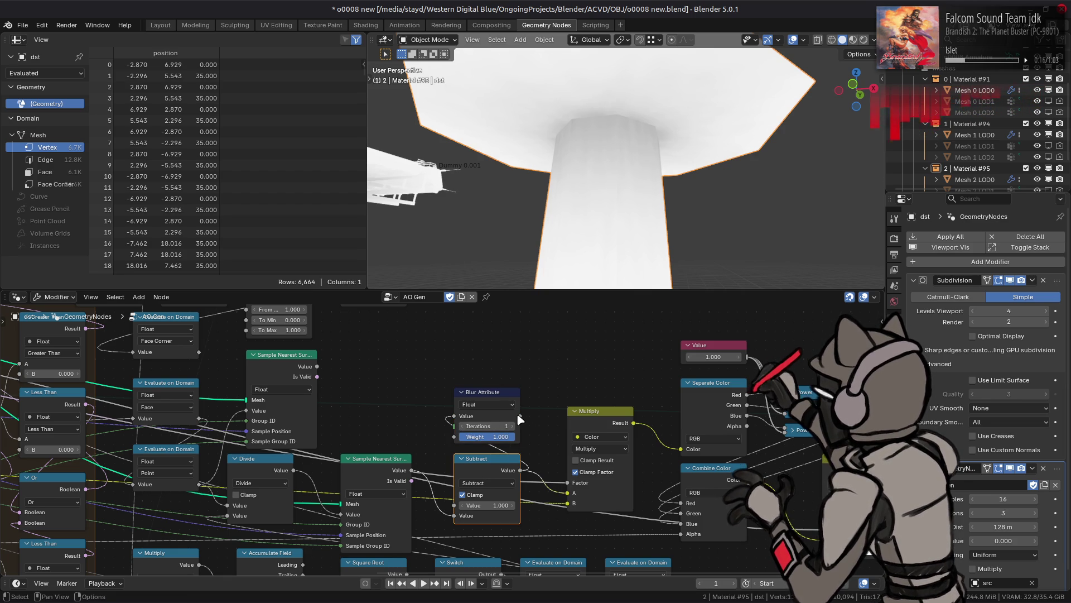
{"action": "left_click_drag", "start_coordinate": [520, 416], "coordinate": [562, 495]}
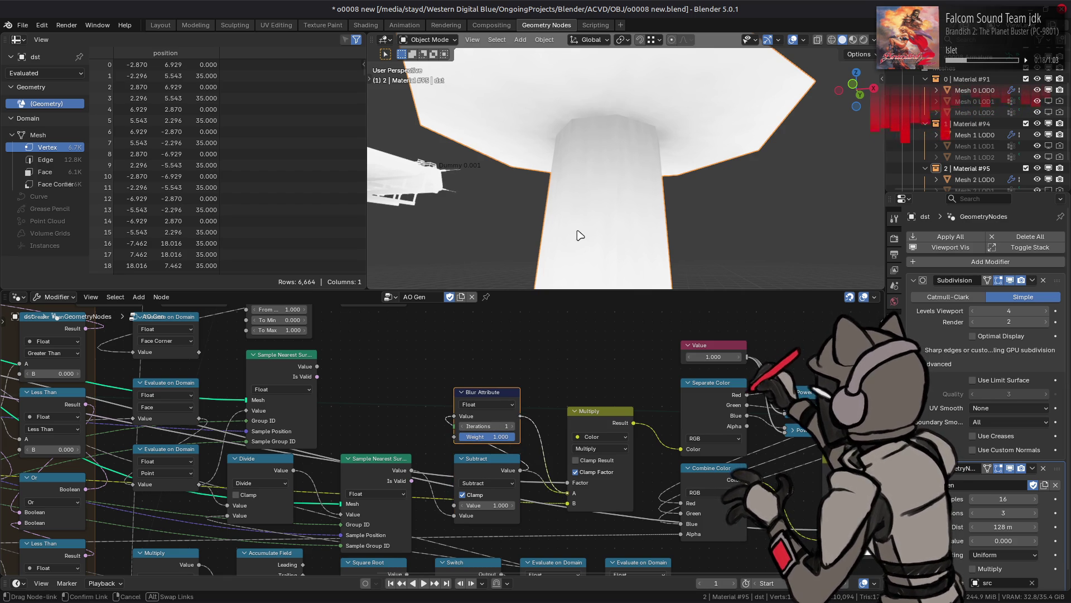
{"action": "mouse_move", "coordinate": [586, 198]}
{"action": "middle_mouse_down"}
{"action": "mouse_move", "coordinate": [599, 189]}
{"action": "mouse_move", "coordinate": [582, 191]}
{"action": "middle_mouse_up"}
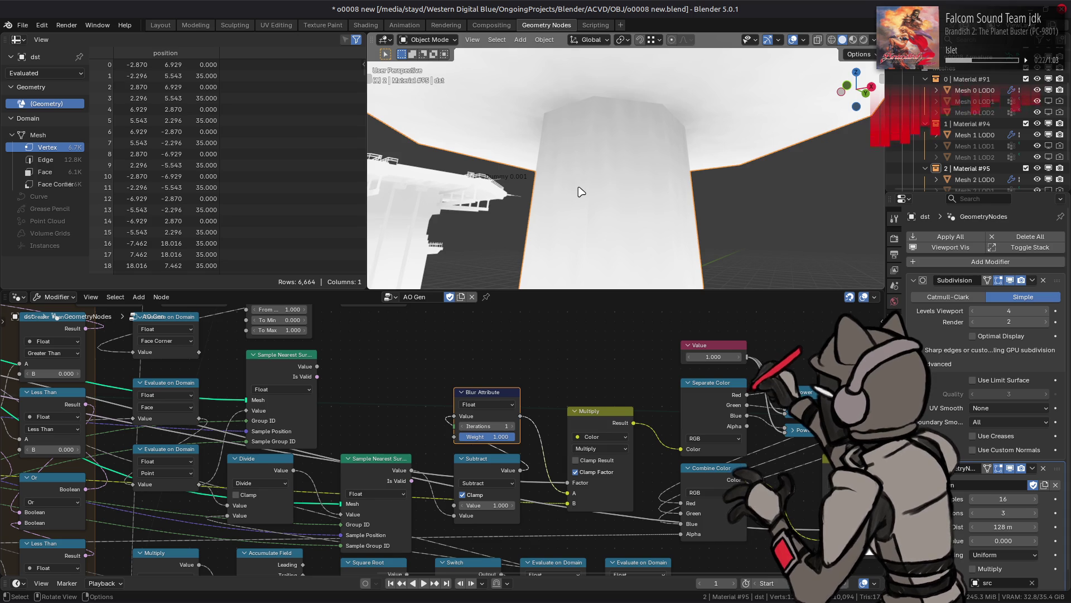
{"action": "left_click", "coordinate": [495, 425]}
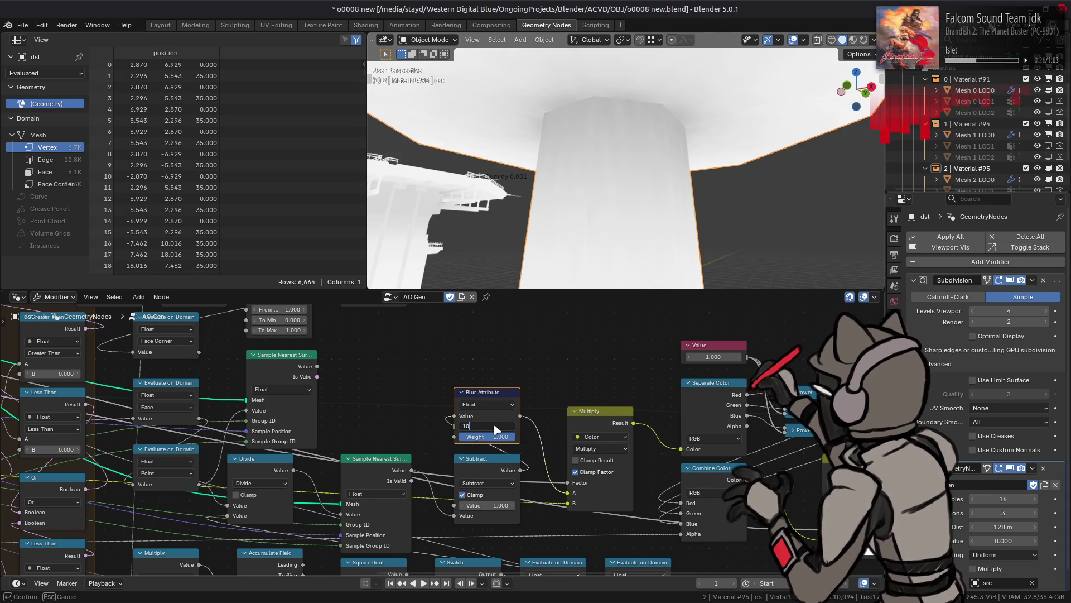
{"action": "key", "text": "Return"}
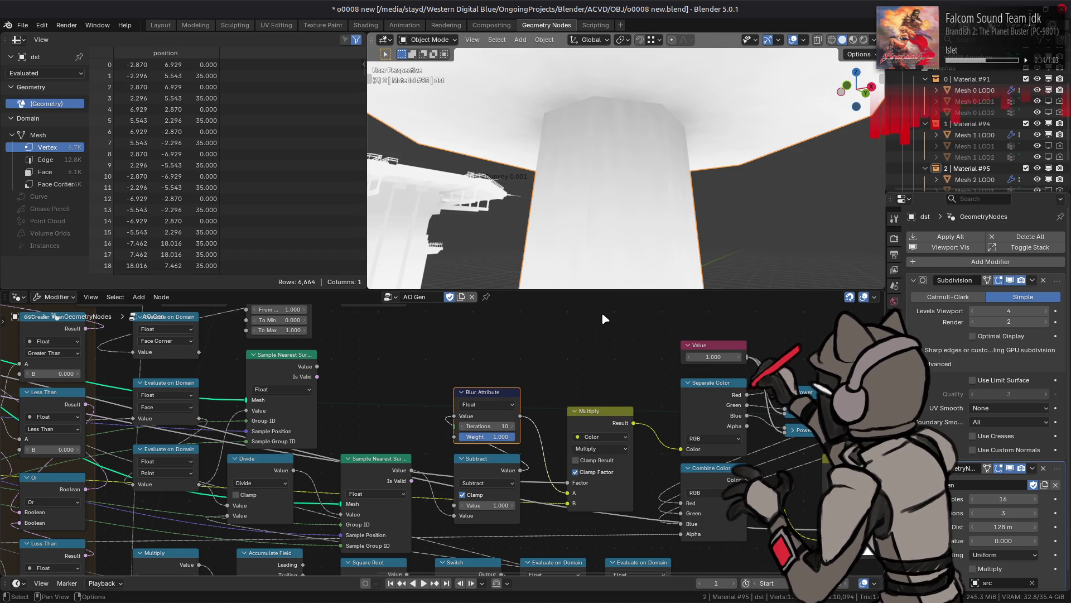
{"action": "middle_click_drag", "start_coordinate": [522, 490], "coordinate": [541, 504]}
Add an Evaluate on Domain node ahead of Blur Attribute and connect Subtract into its Value input.
{"action": "key", "text": "shift+a"}
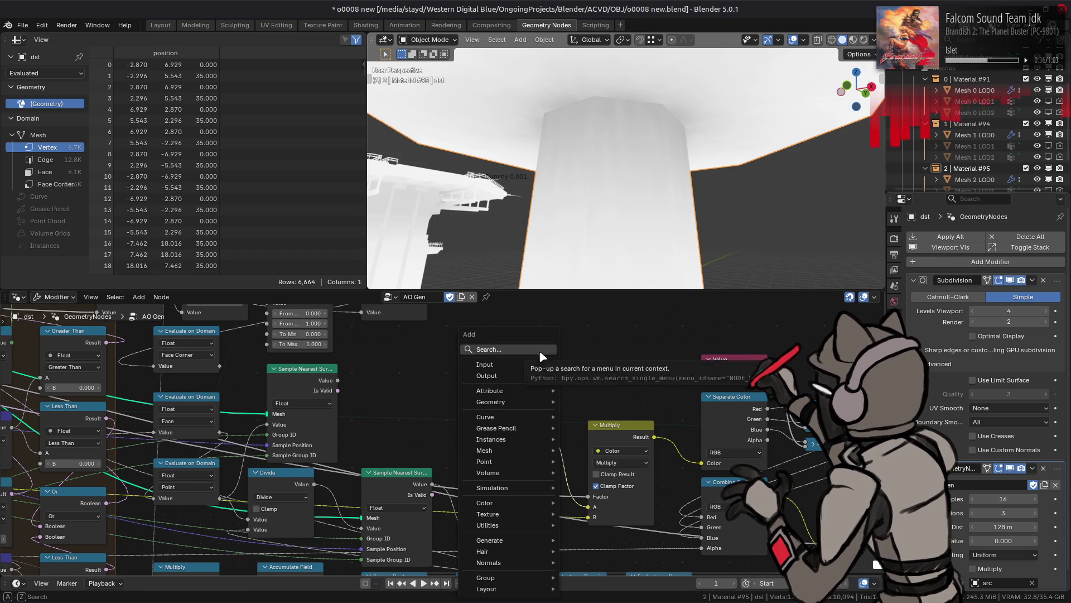
{"action": "mouse_move", "coordinate": [525, 525]}
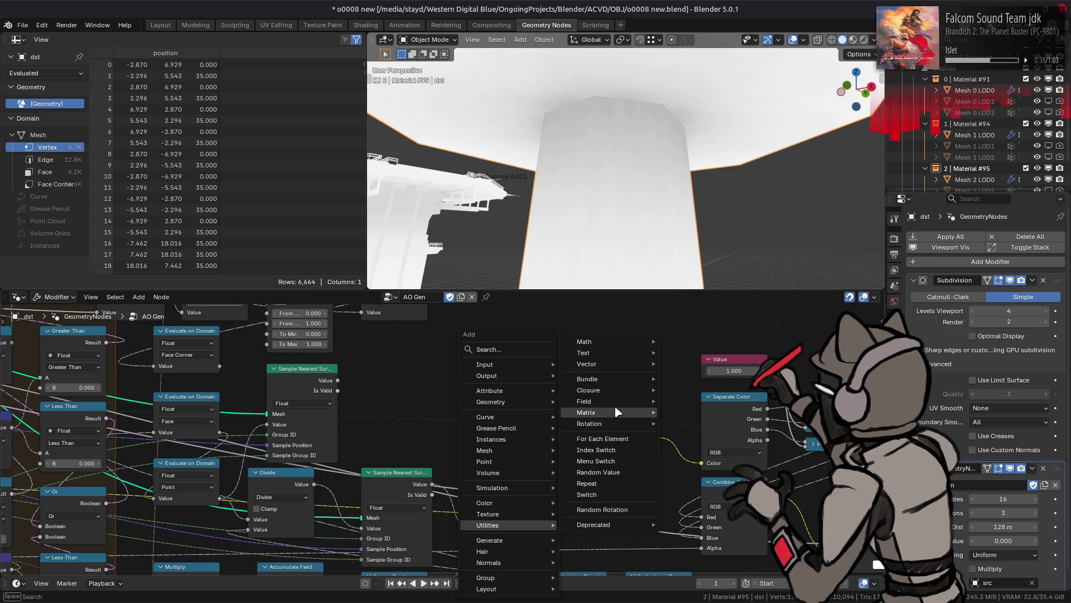
{"action": "mouse_move", "coordinate": [607, 403]}
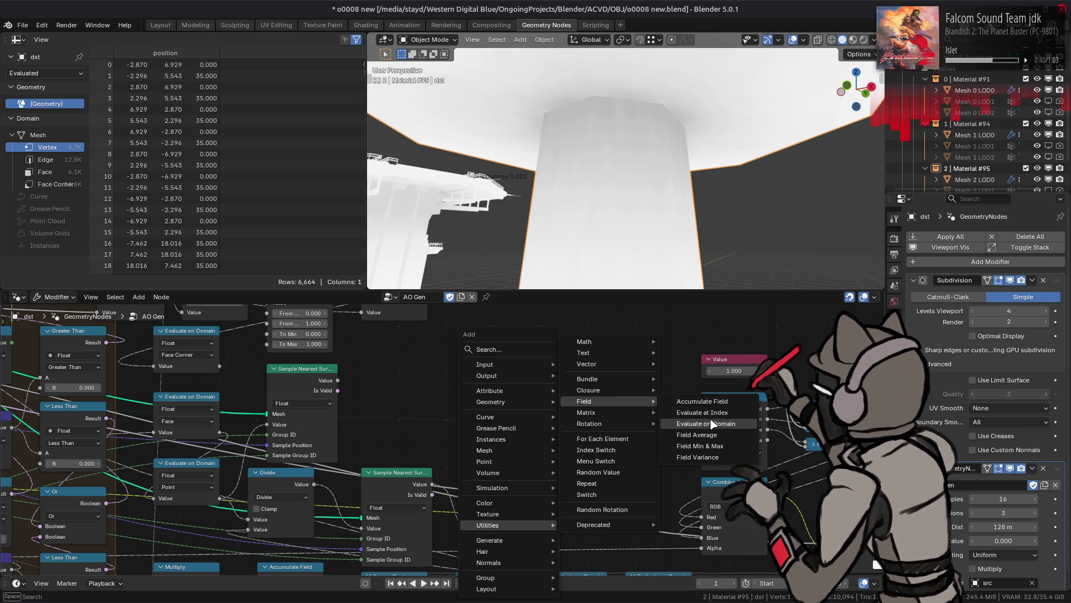
{"action": "left_click", "coordinate": [689, 424]}
{"action": "left_click", "coordinate": [473, 354]}
{"action": "left_click", "coordinate": [493, 373]}
{"action": "mouse_move", "coordinate": [540, 484]}
{"action": "left_mouse_down"}
{"action": "mouse_move", "coordinate": [423, 406]}
{"action": "mouse_move", "coordinate": [446, 388]}
{"action": "left_mouse_up"}
{"action": "left_click_drag", "start_coordinate": [479, 423], "coordinate": [479, 423]}
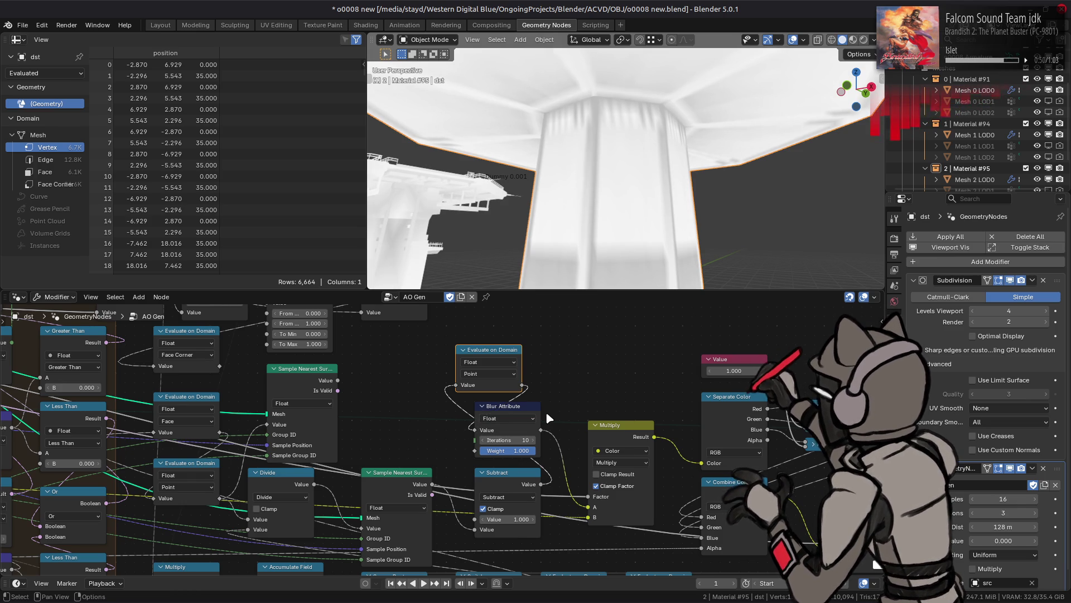
Arrange Evaluate on Domain beside Blur Attribute and set blur Iterations back to 1.
{"action": "scroll", "coordinate": [518, 205], "scroll_direction": "down", "scroll_amount": 5}
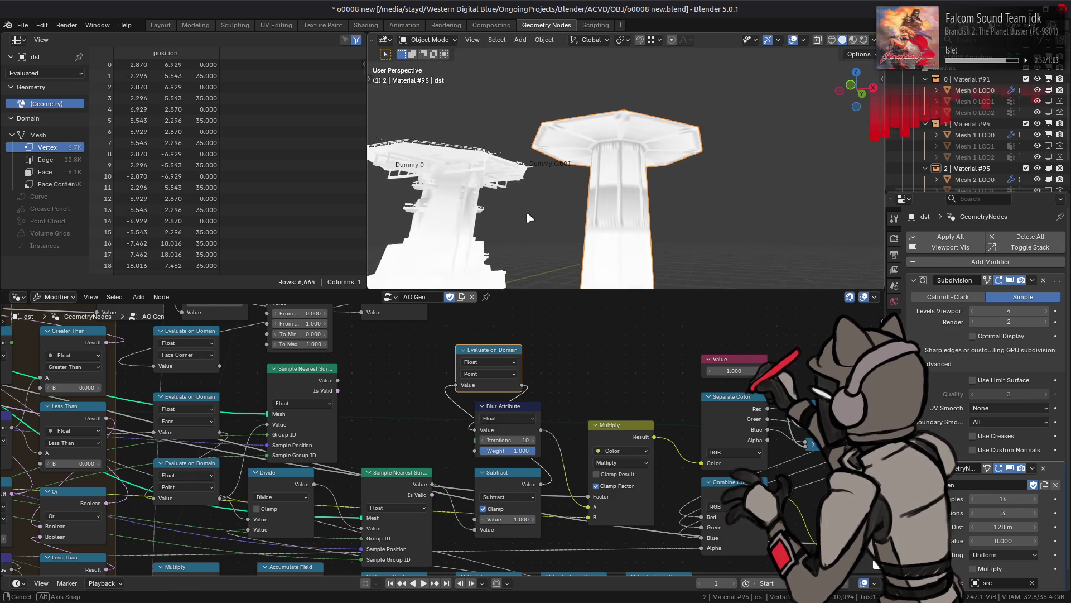
{"action": "scroll", "coordinate": [530, 217], "scroll_direction": "up", "scroll_amount": 5}
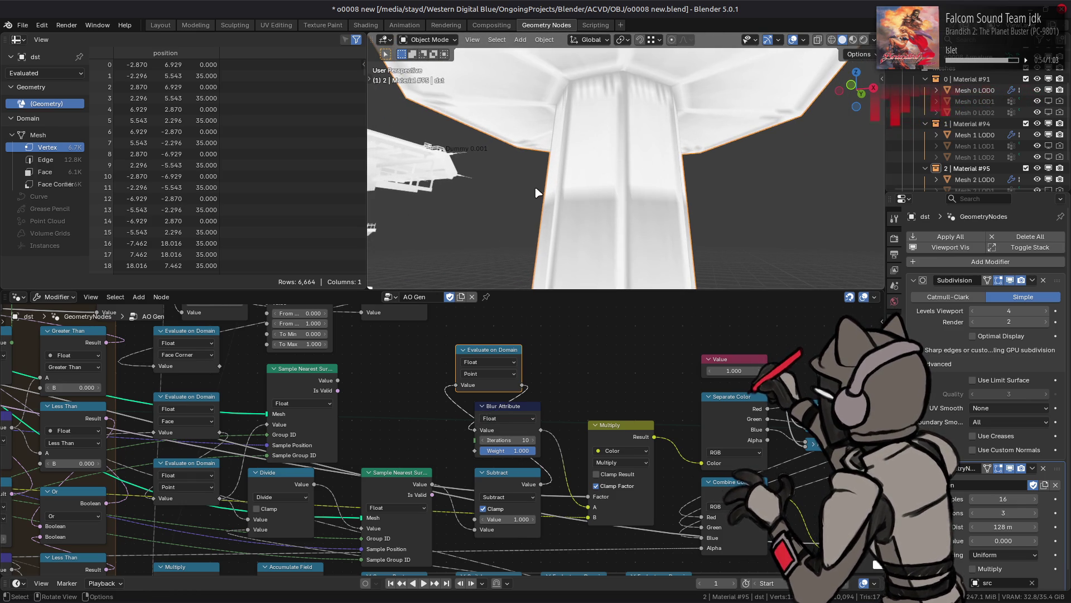
{"action": "left_click_drag", "start_coordinate": [488, 349], "coordinate": [459, 340]}
{"action": "left_click_drag", "start_coordinate": [515, 406], "coordinate": [543, 350]}
{"action": "left_click", "coordinate": [543, 384]}
{"action": "type", "text": "1"}
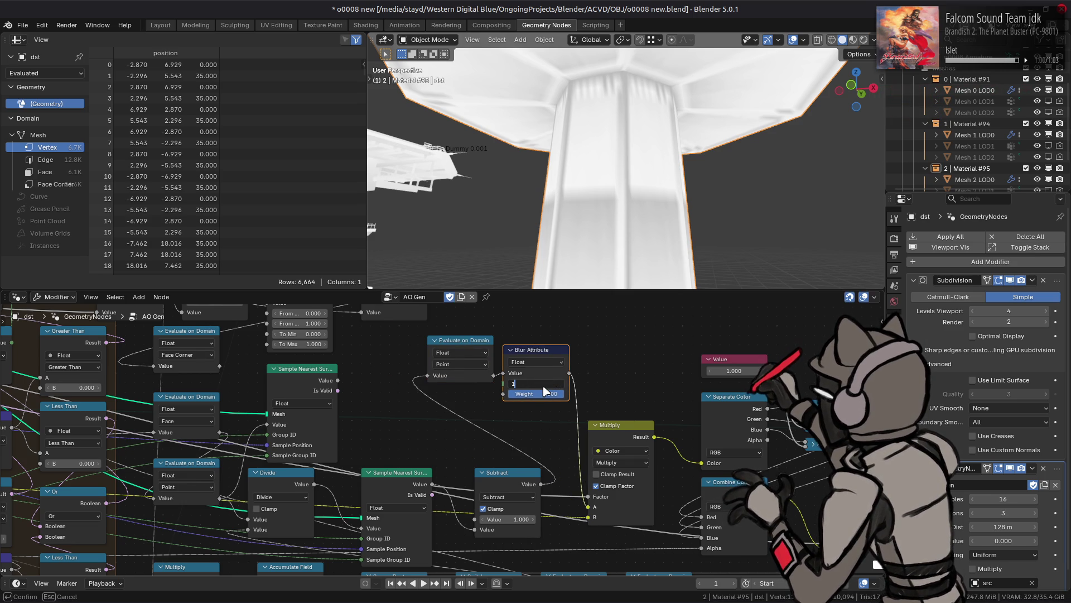
{"action": "key", "text": "Return"}
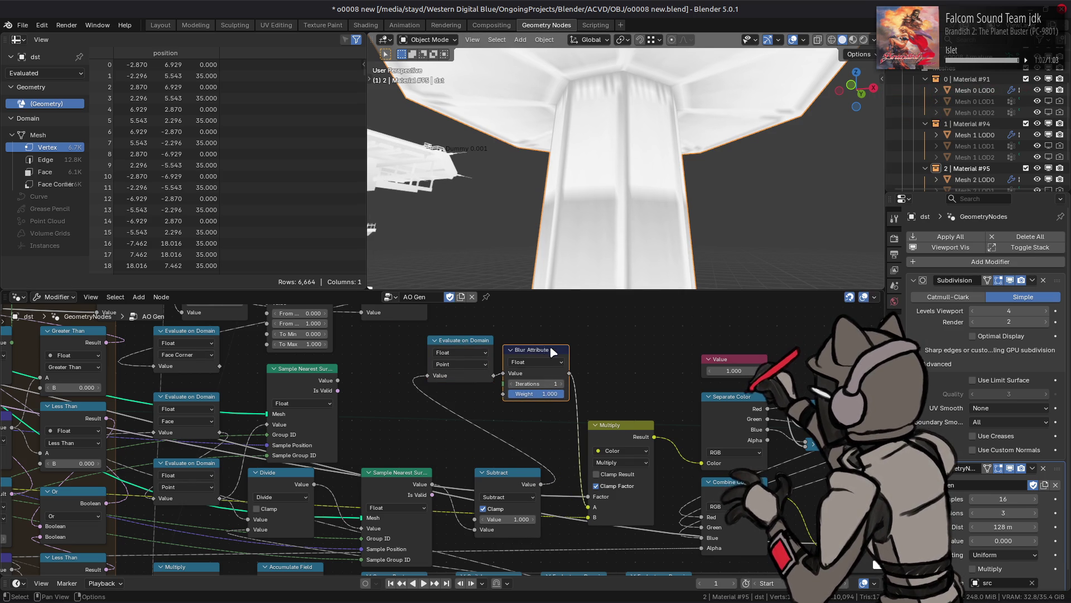
{"action": "left_click", "coordinate": [475, 342]}
{"action": "left_click_drag", "start_coordinate": [476, 342], "coordinate": [468, 356]}
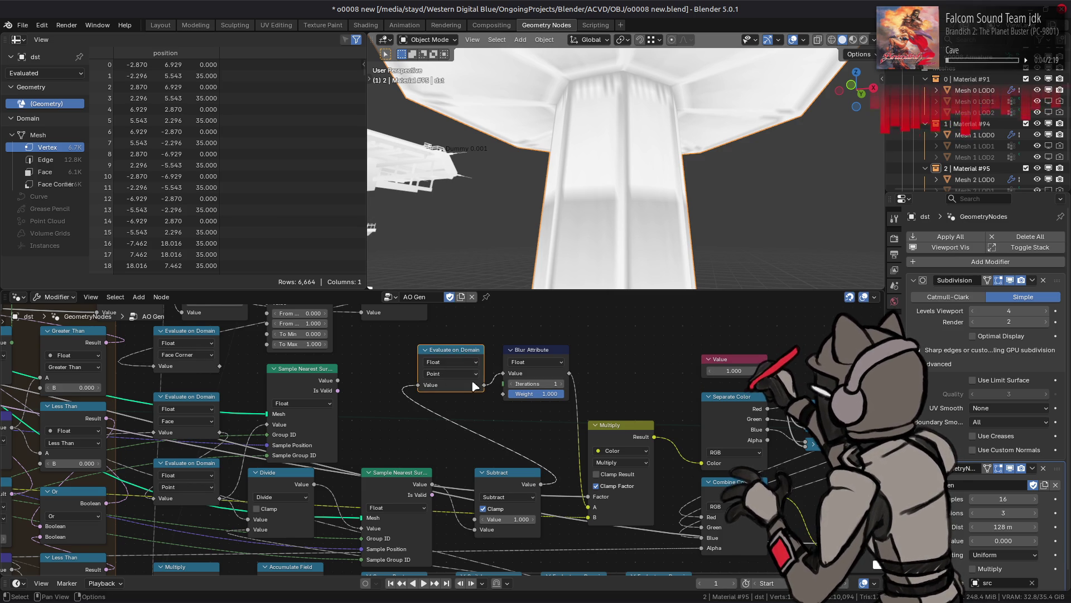
Try Evaluate on Domain on Face Corner, relink Subtract into it, then return to Point.
{"action": "left_click", "coordinate": [471, 374]}
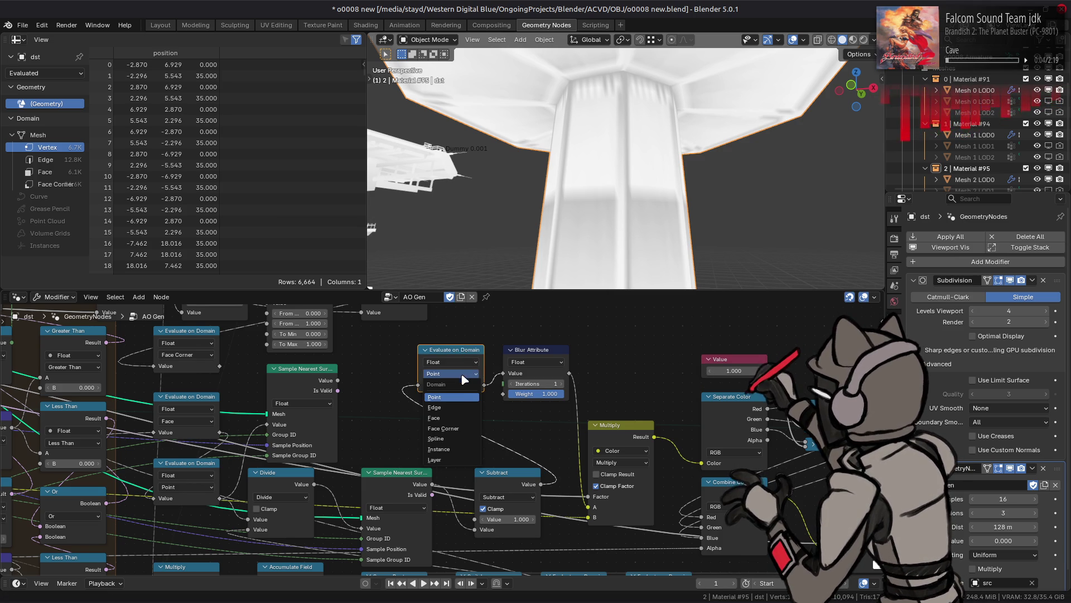
{"action": "left_click", "coordinate": [456, 428]}
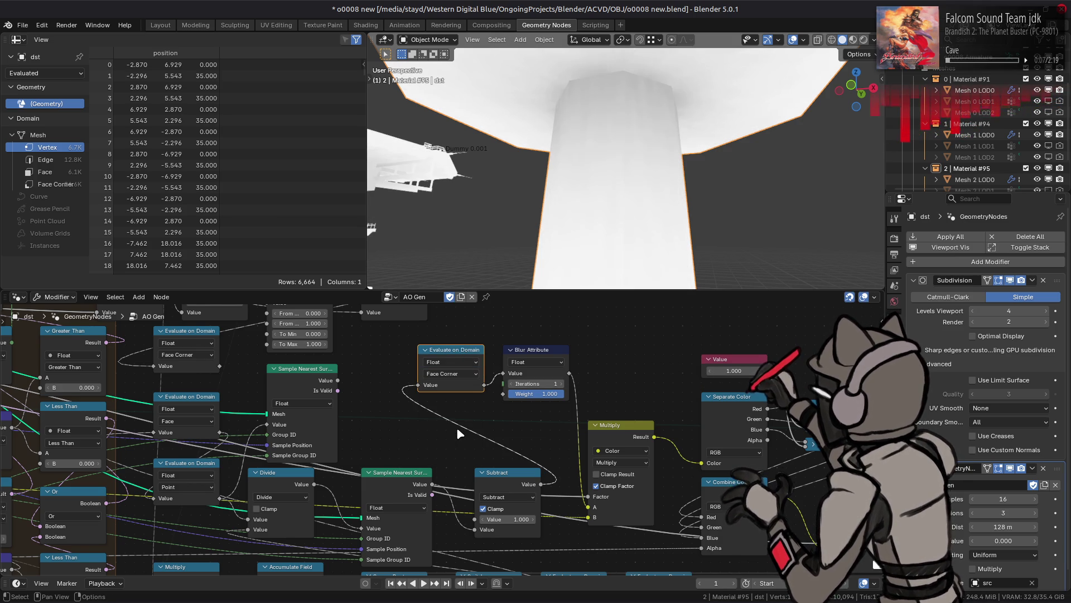
{"action": "mouse_move", "coordinate": [541, 483]}
{"action": "left_mouse_down"}
{"action": "mouse_move", "coordinate": [489, 405]}
{"action": "mouse_move", "coordinate": [498, 373]}
{"action": "mouse_move", "coordinate": [555, 381]}
{"action": "mouse_move", "coordinate": [420, 385]}
{"action": "left_mouse_up"}
{"action": "mouse_move", "coordinate": [488, 391]}
{"action": "left_mouse_down"}
{"action": "mouse_move", "coordinate": [589, 511]}
{"action": "mouse_move", "coordinate": [575, 486]}
{"action": "left_mouse_up"}
{"action": "left_click", "coordinate": [452, 374]}
{"action": "left_click", "coordinate": [466, 397]}
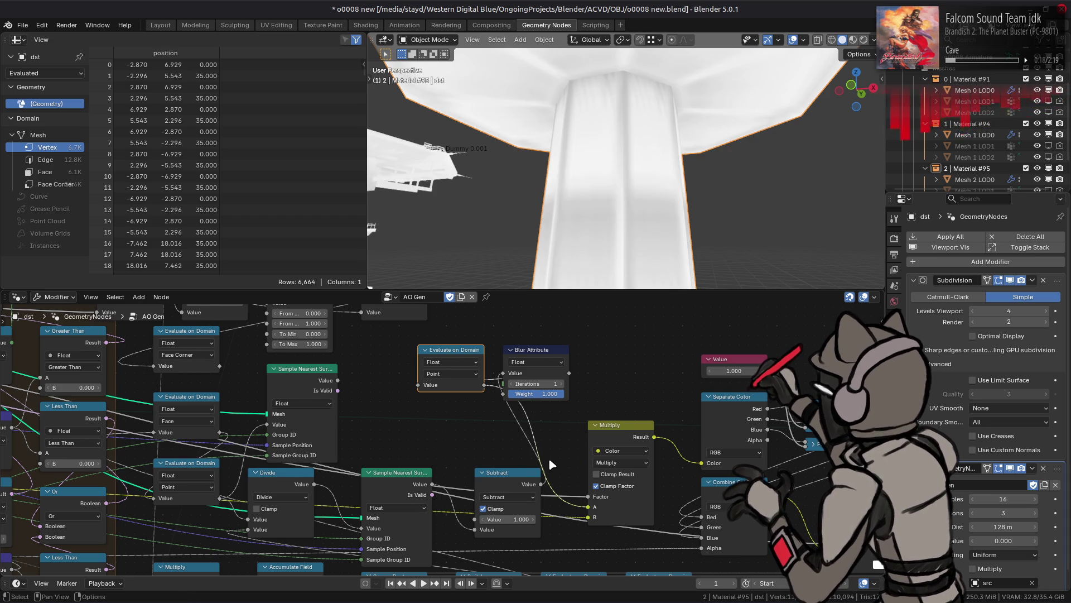
Test other Blur Attribute iteration counts and leave Iterations at 1.
{"action": "left_click_drag", "start_coordinate": [511, 389], "coordinate": [509, 389]}
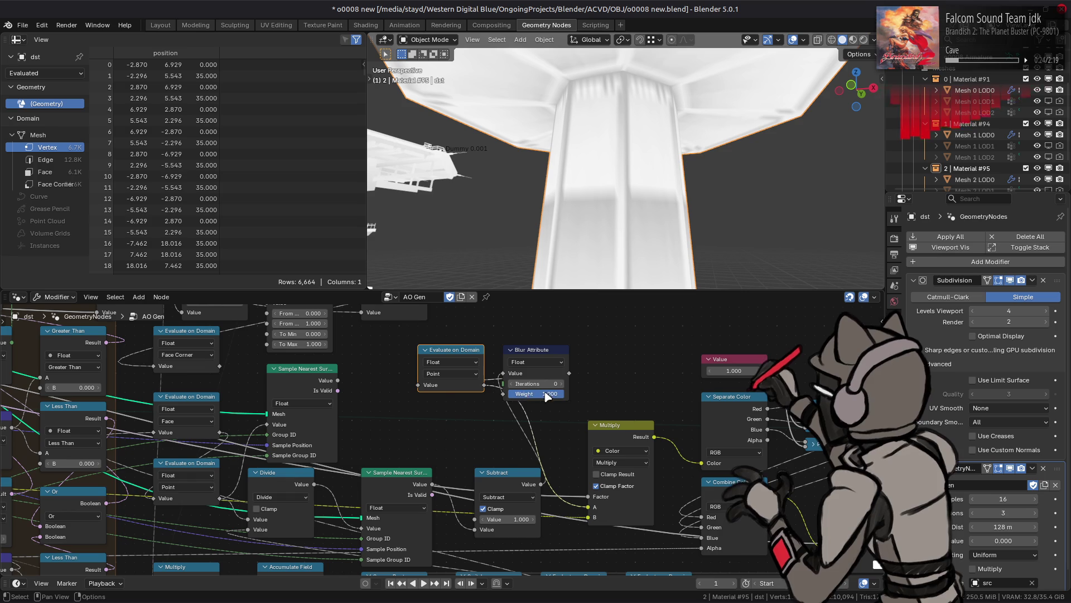
{"action": "left_click_drag", "start_coordinate": [565, 385], "coordinate": [565, 389]}
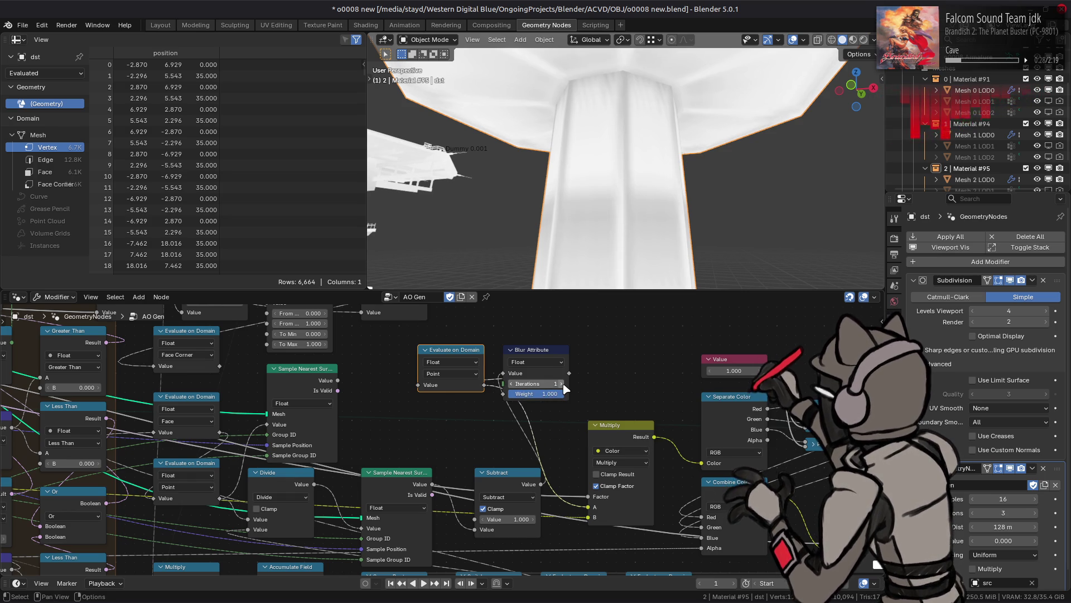
{"action": "mouse_move", "coordinate": [112, 377]}
{"action": "middle_mouse_down"}
{"action": "mouse_move", "coordinate": [69, 442]}
{"action": "mouse_move", "coordinate": [320, 486]}
{"action": "mouse_move", "coordinate": [325, 497]}
{"action": "middle_mouse_up"}
{"action": "left_click", "coordinate": [377, 346]}
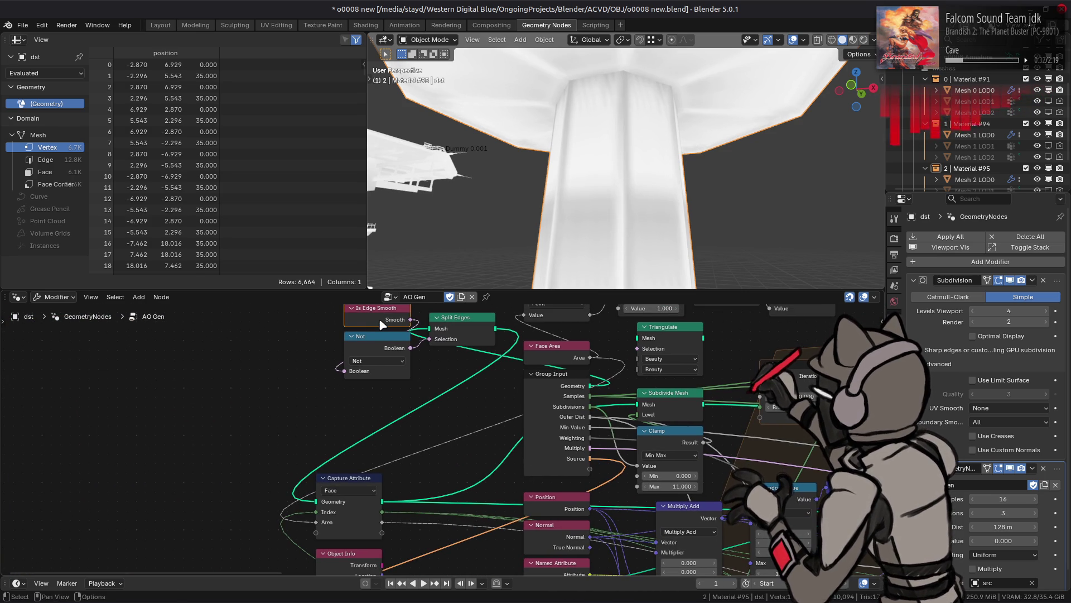
Nudge Split Edges left, then move the Capture Attribute node and undo that move.
{"action": "left_click_drag", "start_coordinate": [472, 319], "coordinate": [425, 339]}
{"action": "mouse_move", "coordinate": [426, 357]}
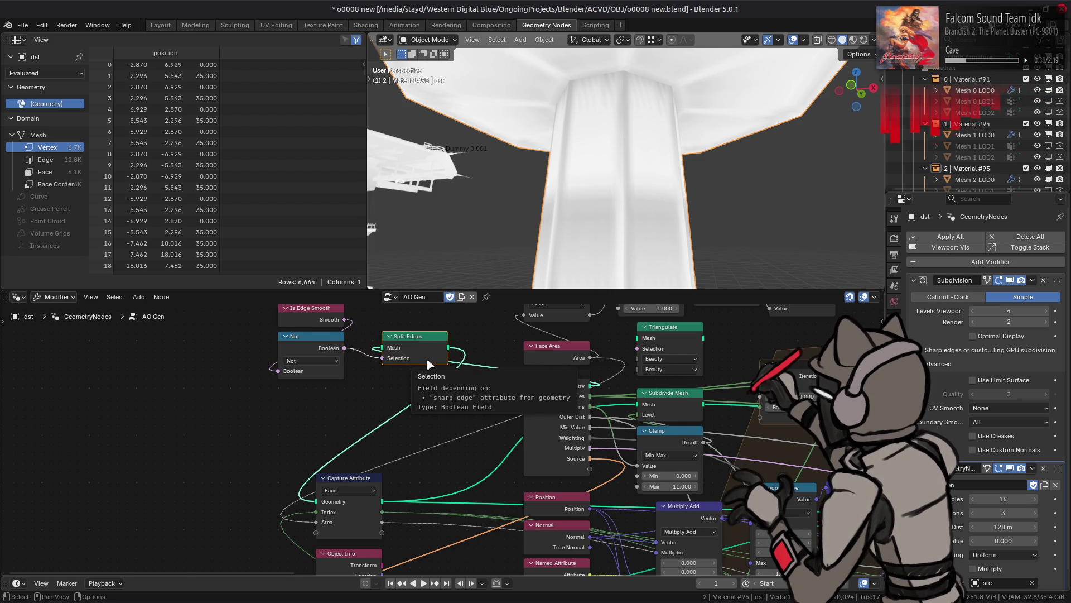
{"action": "left_click", "coordinate": [349, 478]}
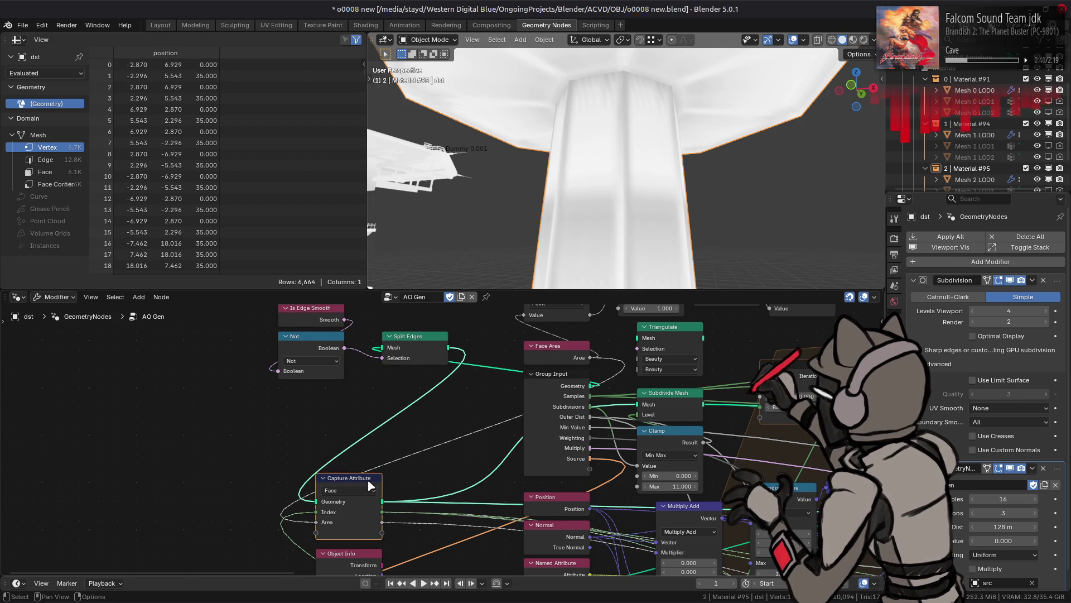
{"action": "key", "text": "g"}
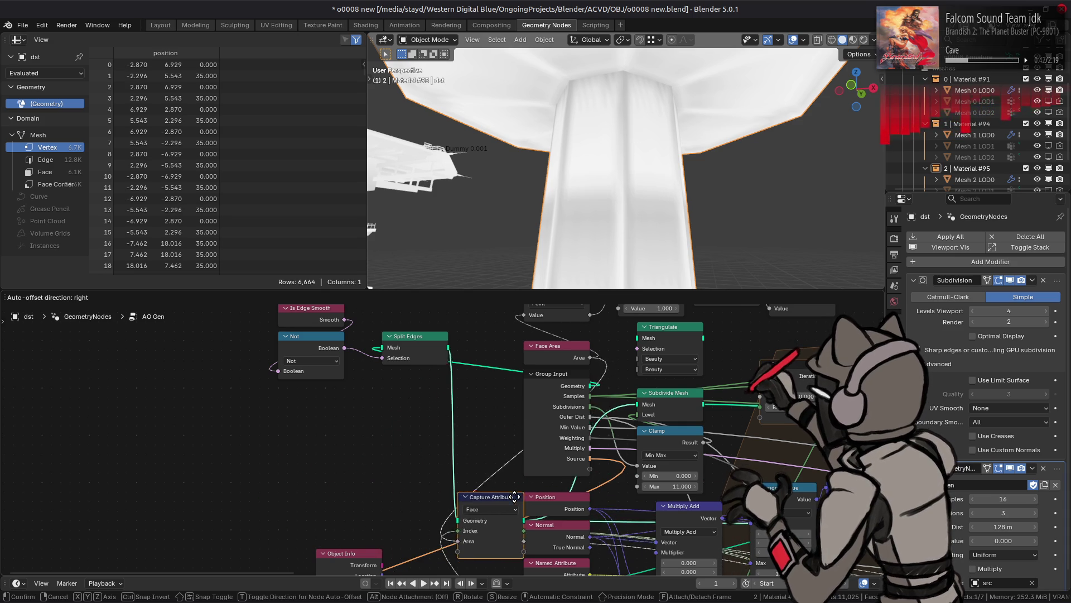
{"action": "left_click", "coordinate": [442, 464]}
{"action": "key", "text": "ctrl+z"}
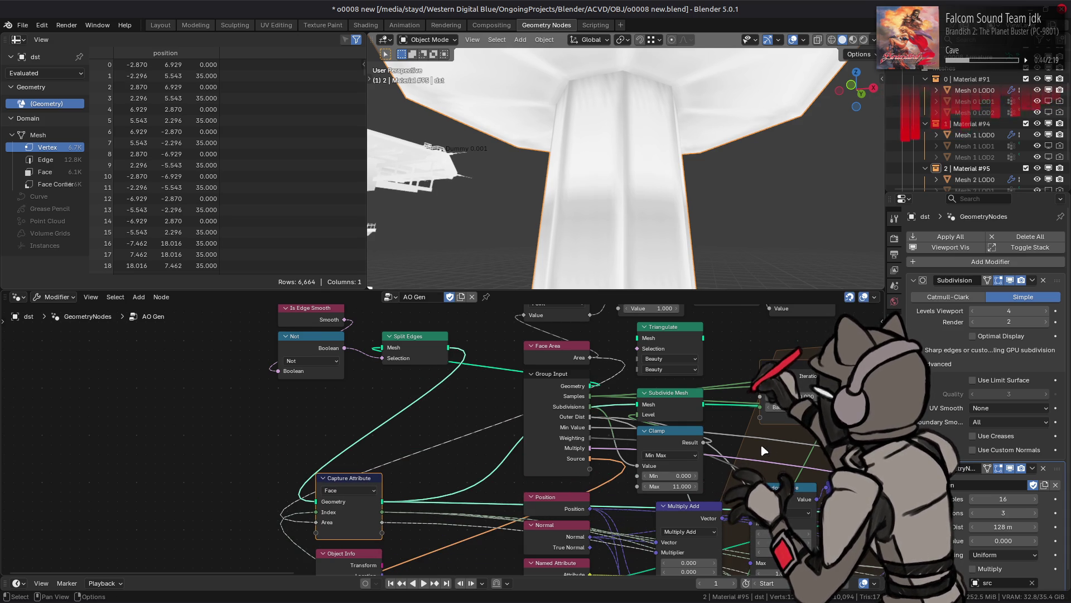
Connect Subdivide Mesh's mesh output to a downstream Raycast-area node, raising the mesh to 397,320 vertices.
{"action": "middle_click_drag", "start_coordinate": [729, 444], "coordinate": [645, 445]}
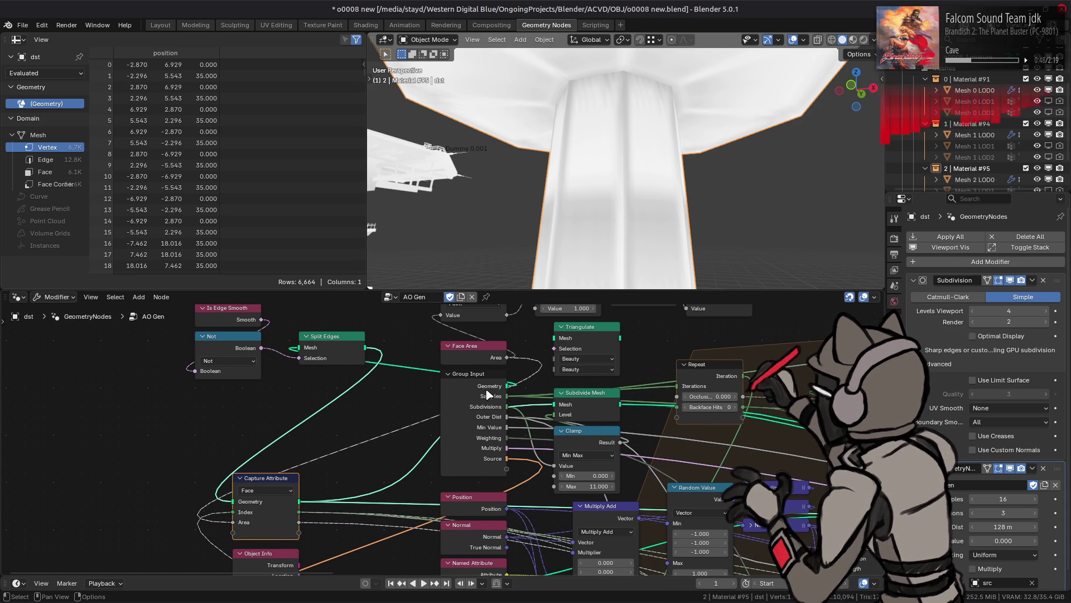
{"action": "mouse_move", "coordinate": [555, 338]}
{"action": "left_mouse_down"}
{"action": "mouse_move", "coordinate": [428, 338]}
{"action": "mouse_move", "coordinate": [554, 338]}
{"action": "left_mouse_up"}
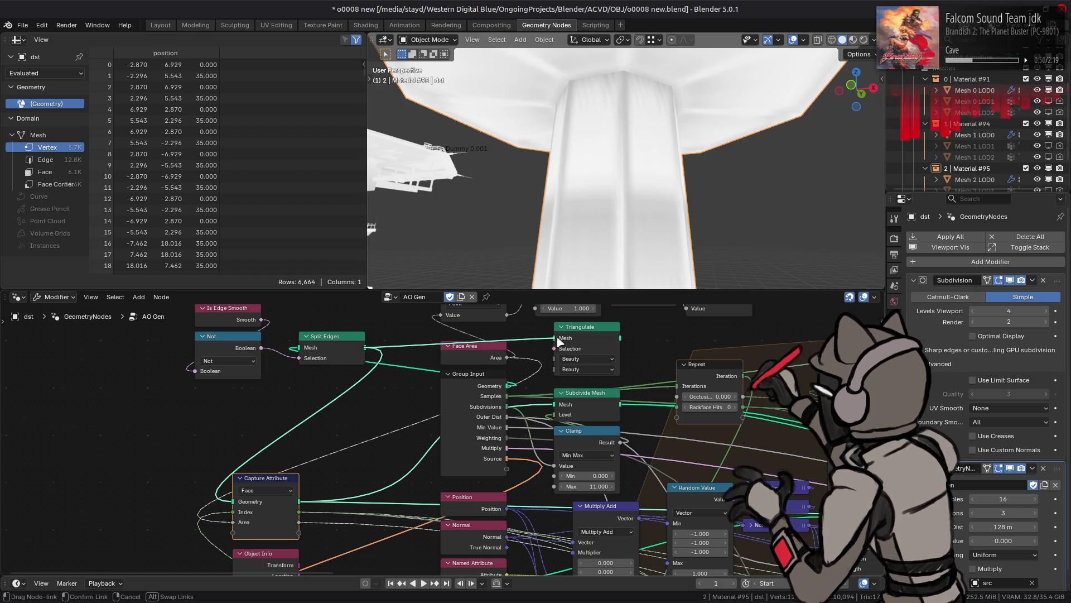
{"action": "mouse_move", "coordinate": [620, 338]}
{"action": "left_mouse_down"}
{"action": "mouse_move", "coordinate": [537, 387]}
{"action": "mouse_move", "coordinate": [606, 403]}
{"action": "left_mouse_up"}
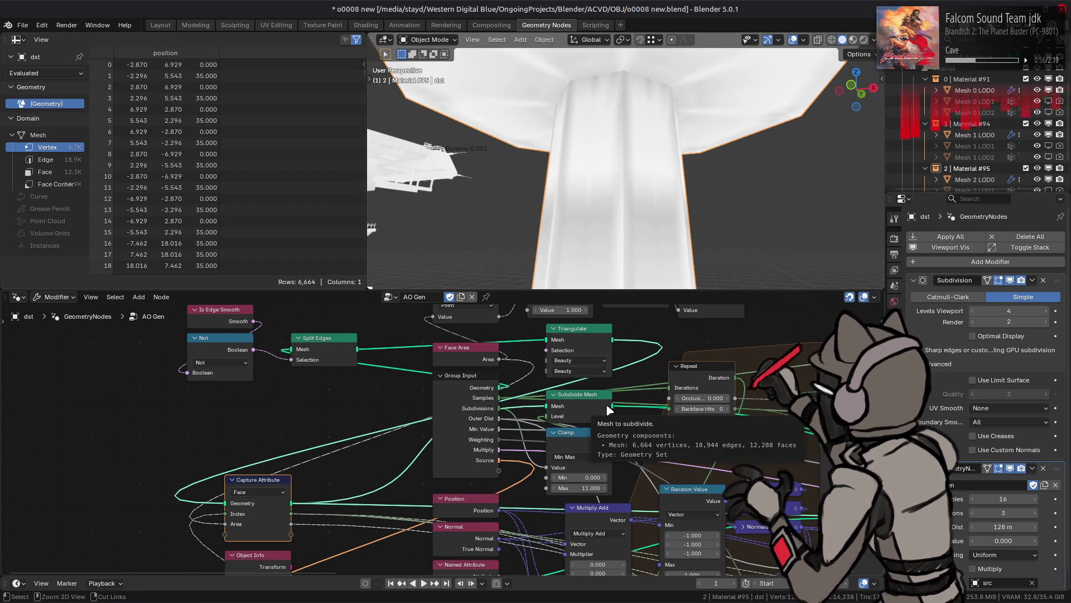
{"action": "key", "text": "ctrl+z"}
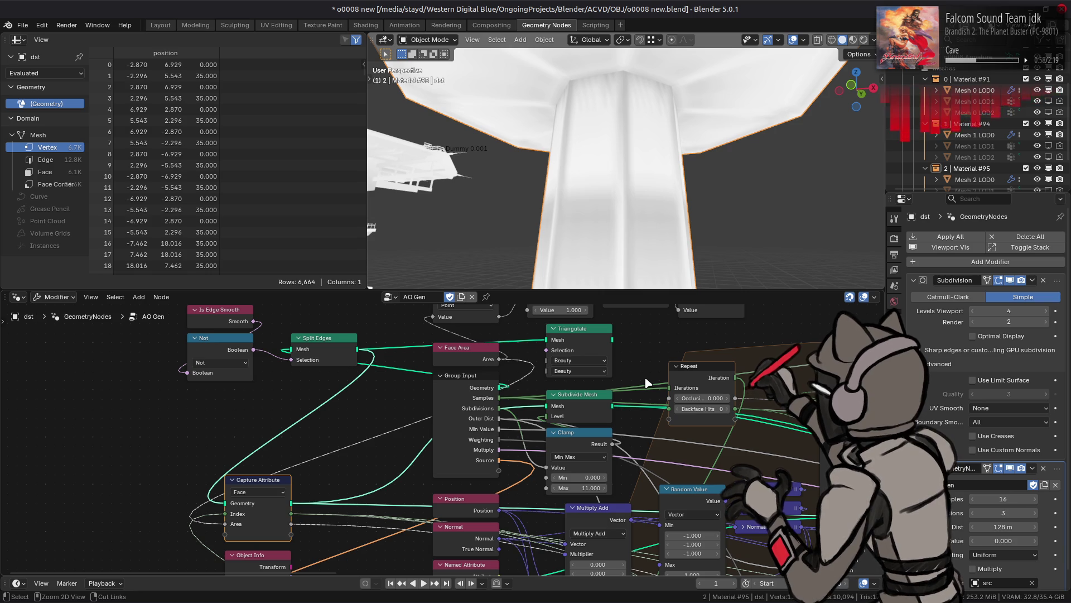
{"action": "left_click", "coordinate": [611, 404]}
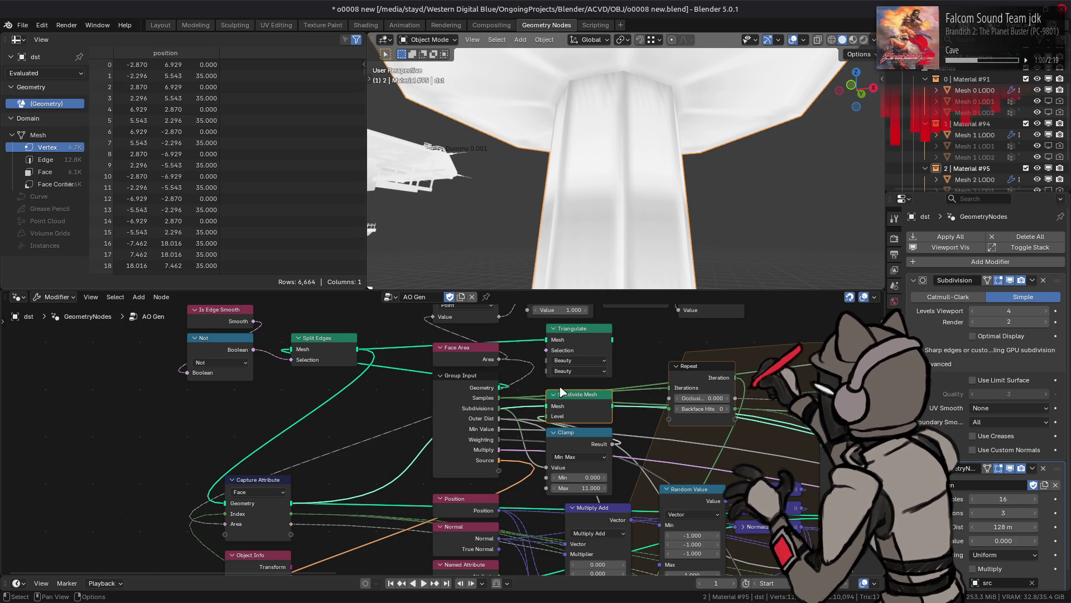
{"action": "left_click", "coordinate": [598, 334]}
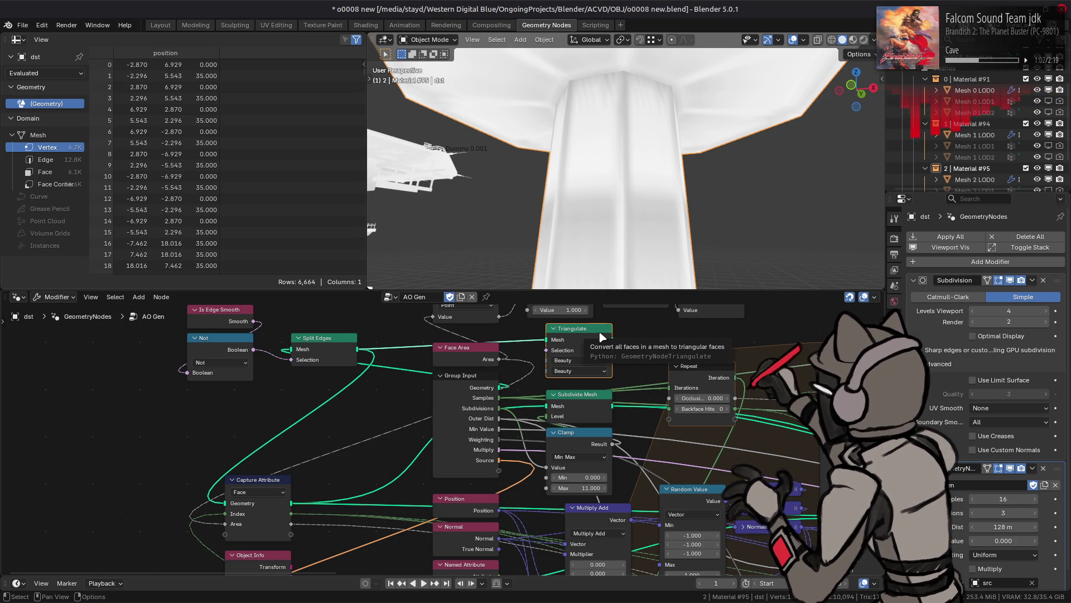
{"action": "left_click", "coordinate": [593, 401]}
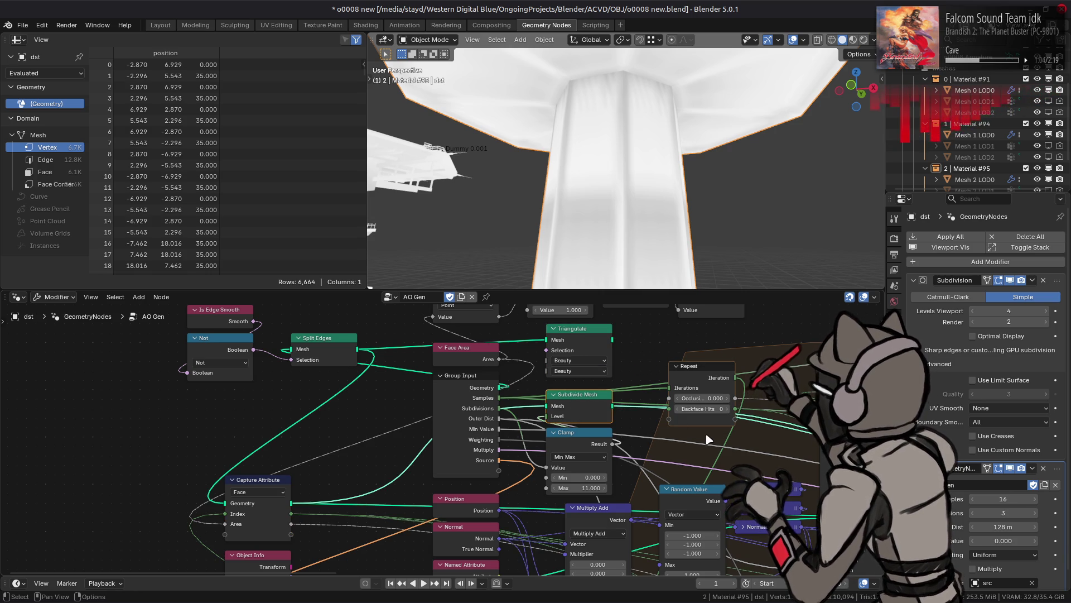
{"action": "middle_click_drag", "start_coordinate": [709, 439], "coordinate": [209, 381]}
{"action": "mouse_move", "coordinate": [213, 374]}
{"action": "left_mouse_down"}
{"action": "mouse_move", "coordinate": [1021, 471]}
{"action": "mouse_move", "coordinate": [781, 558]}
{"action": "mouse_move", "coordinate": [753, 597]}
{"action": "mouse_move", "coordinate": [745, 480]}
{"action": "mouse_move", "coordinate": [714, 344]}
{"action": "mouse_move", "coordinate": [676, 349]}
{"action": "left_mouse_up"}
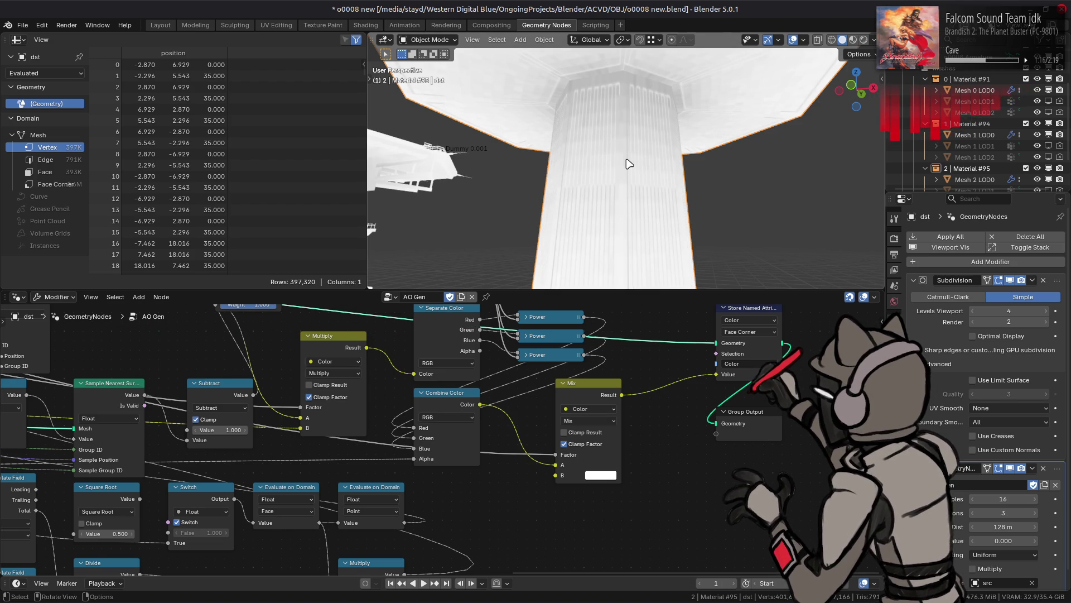
Connect Subtract into Evaluate on Domain and Blur Attribute's output into Multiply's A input.
{"action": "middle_click_drag", "start_coordinate": [471, 326], "coordinate": [545, 432]}
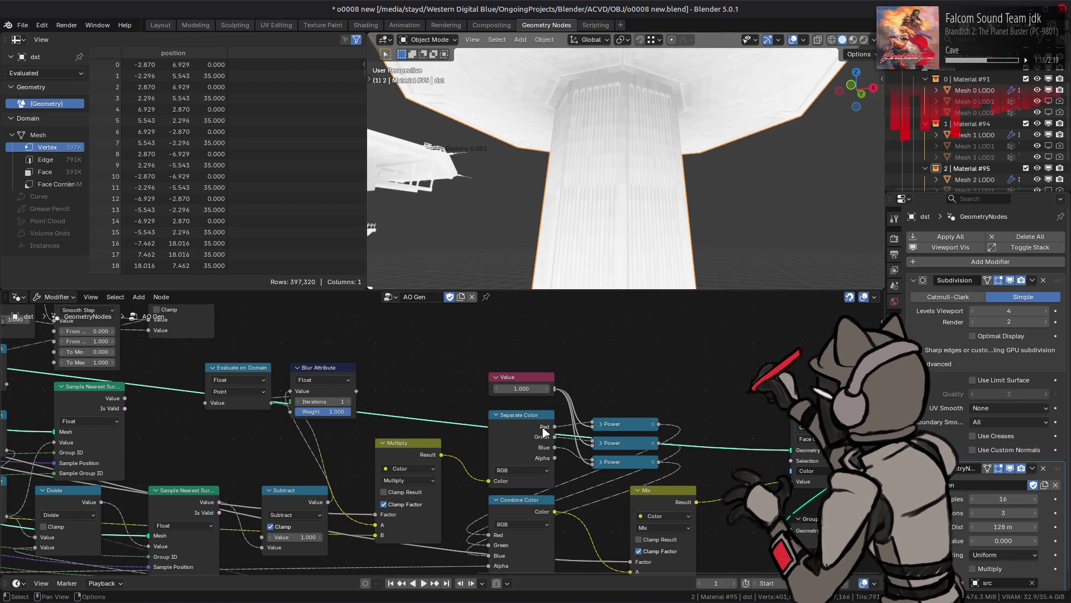
{"action": "middle_click_drag", "start_coordinate": [442, 389], "coordinate": [563, 404]}
{"action": "mouse_move", "coordinate": [462, 383]}
{"action": "left_mouse_down"}
{"action": "mouse_move", "coordinate": [500, 355]}
{"action": "mouse_move", "coordinate": [490, 355]}
{"action": "left_mouse_up"}
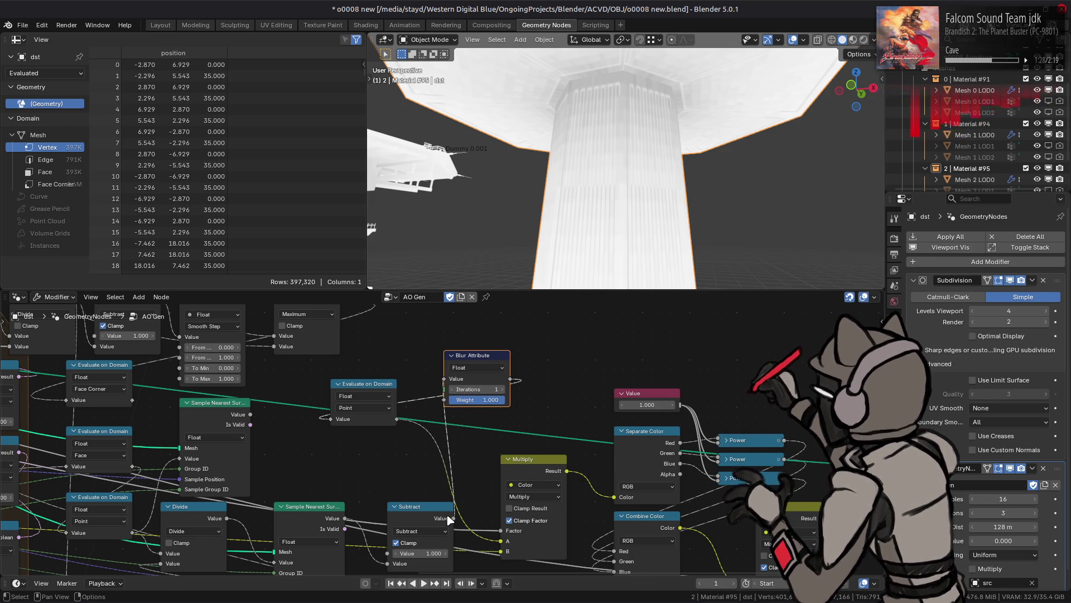
{"action": "mouse_move", "coordinate": [454, 518]}
{"action": "left_mouse_down"}
{"action": "mouse_move", "coordinate": [336, 424]}
{"action": "mouse_move", "coordinate": [378, 432]}
{"action": "mouse_move", "coordinate": [444, 381]}
{"action": "left_mouse_up"}
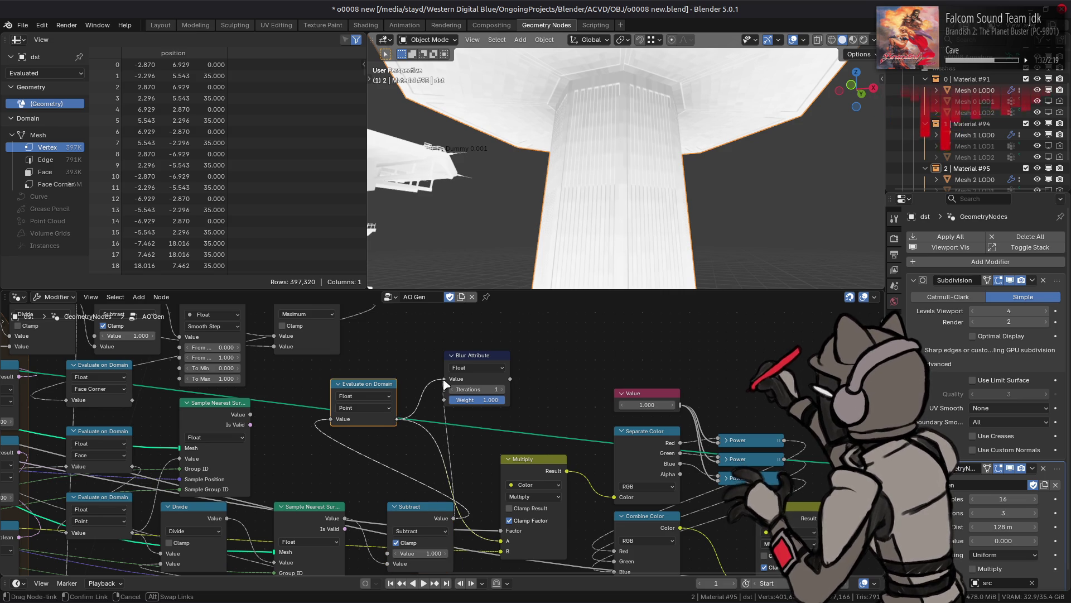
{"action": "mouse_move", "coordinate": [512, 384]}
{"action": "left_mouse_down"}
{"action": "mouse_move", "coordinate": [497, 436]}
{"action": "mouse_move", "coordinate": [495, 548]}
{"action": "left_mouse_up"}
{"action": "left_click_drag", "start_coordinate": [504, 438], "coordinate": [494, 441]}
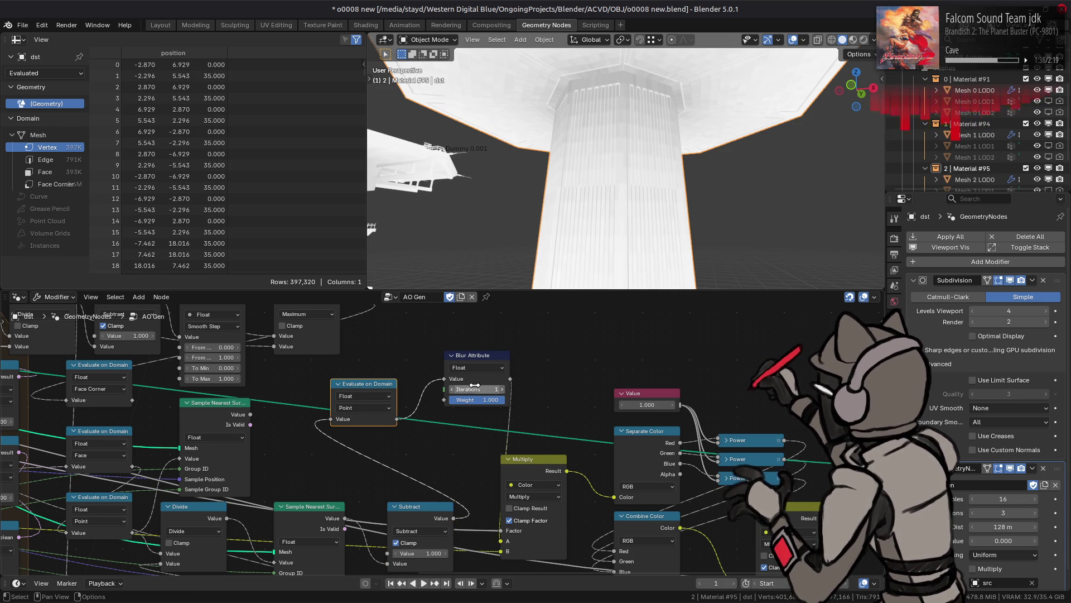
Set Evaluate on Domain's domain to Face Corner after trying Face.
{"action": "left_click", "coordinate": [364, 407]}
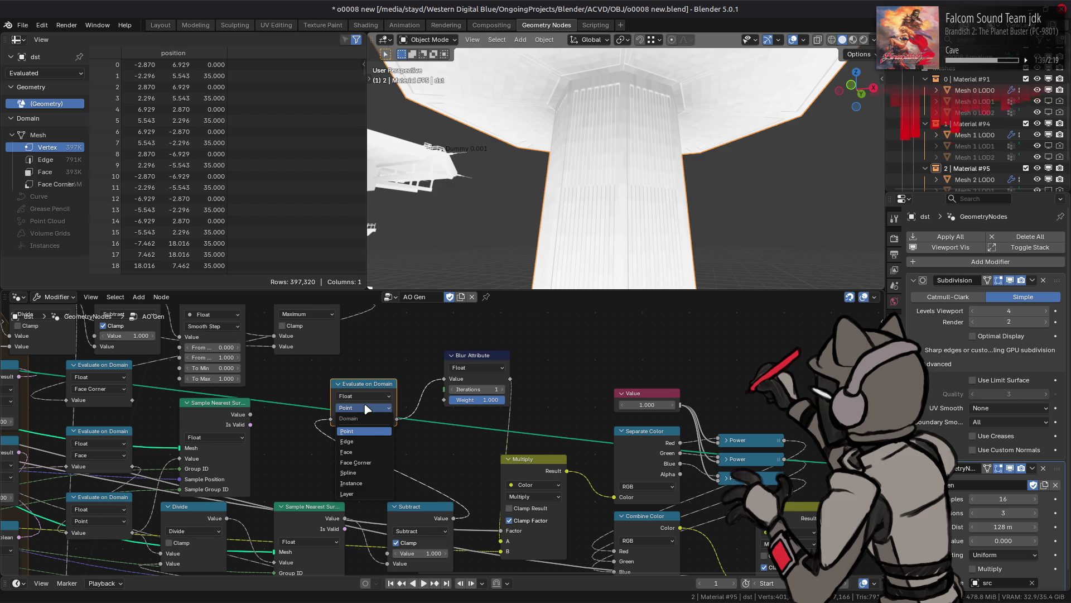
{"action": "left_click", "coordinate": [363, 453]}
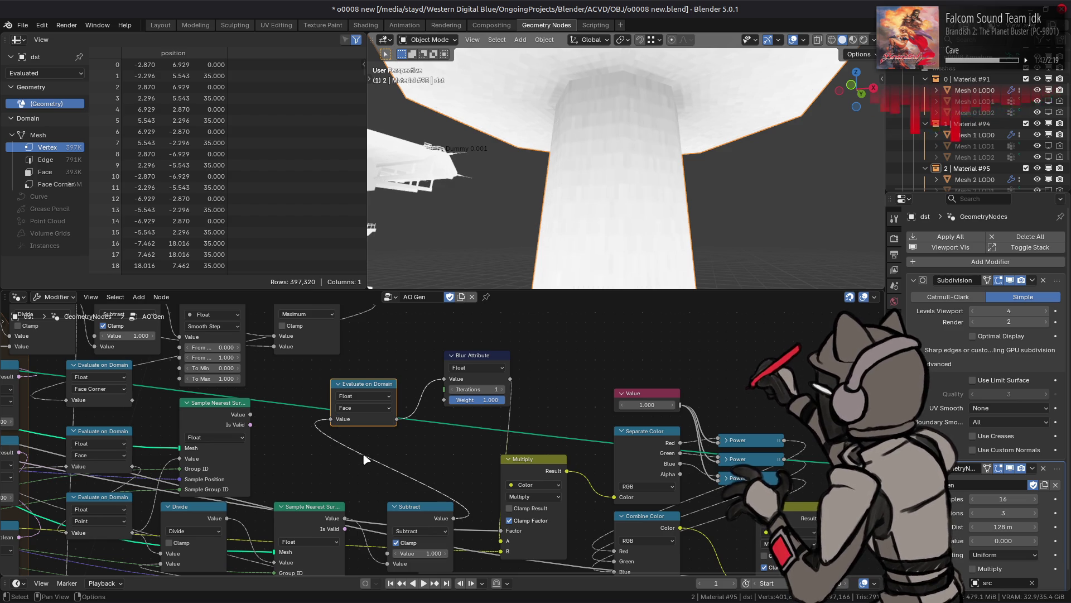
{"action": "left_click", "coordinate": [370, 407]}
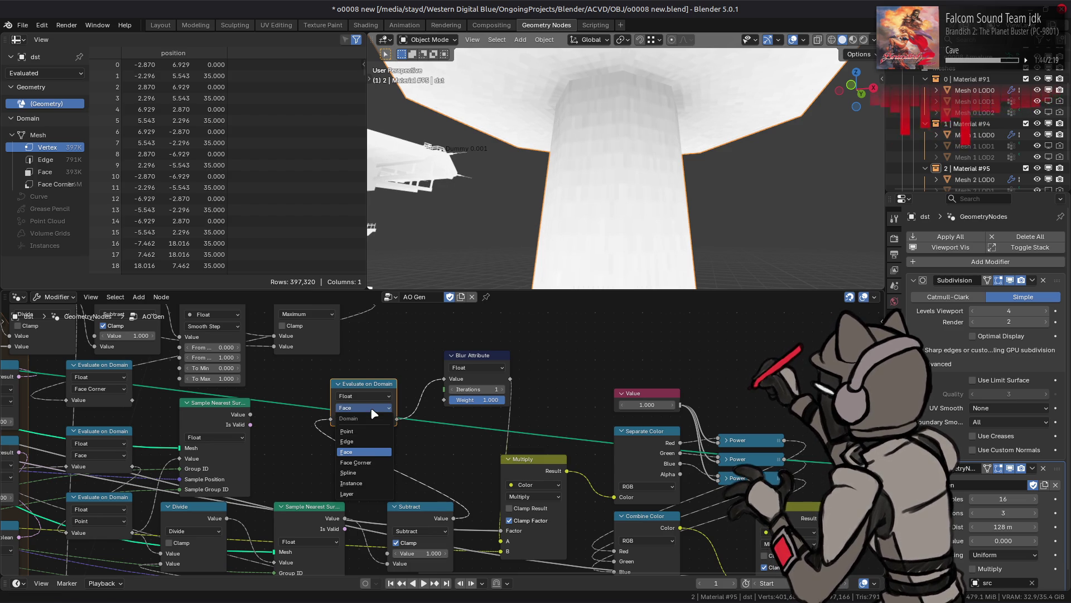
{"action": "left_click", "coordinate": [367, 463]}
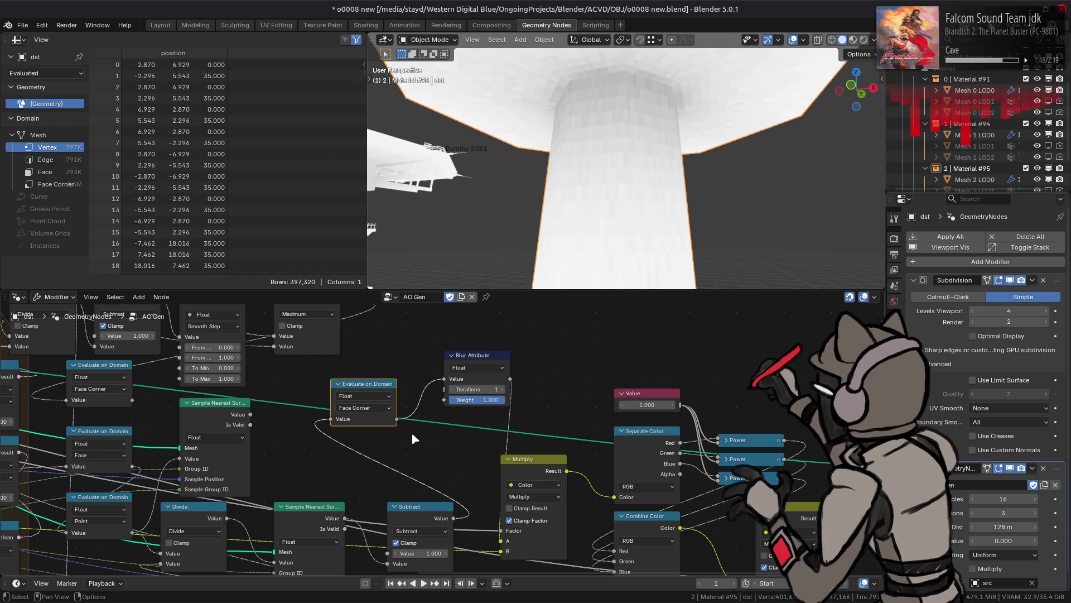
{"action": "mouse_move", "coordinate": [413, 439]}
{"action": "middle_mouse_down"}
{"action": "mouse_move", "coordinate": [590, 490]}
{"action": "mouse_move", "coordinate": [312, 455]}
{"action": "mouse_move", "coordinate": [526, 472]}
{"action": "middle_mouse_up"}
{"action": "mouse_move", "coordinate": [240, 430]}
{"action": "middle_mouse_down"}
{"action": "mouse_move", "coordinate": [445, 444]}
{"action": "mouse_move", "coordinate": [281, 419]}
{"action": "mouse_move", "coordinate": [268, 388]}
{"action": "middle_mouse_up"}
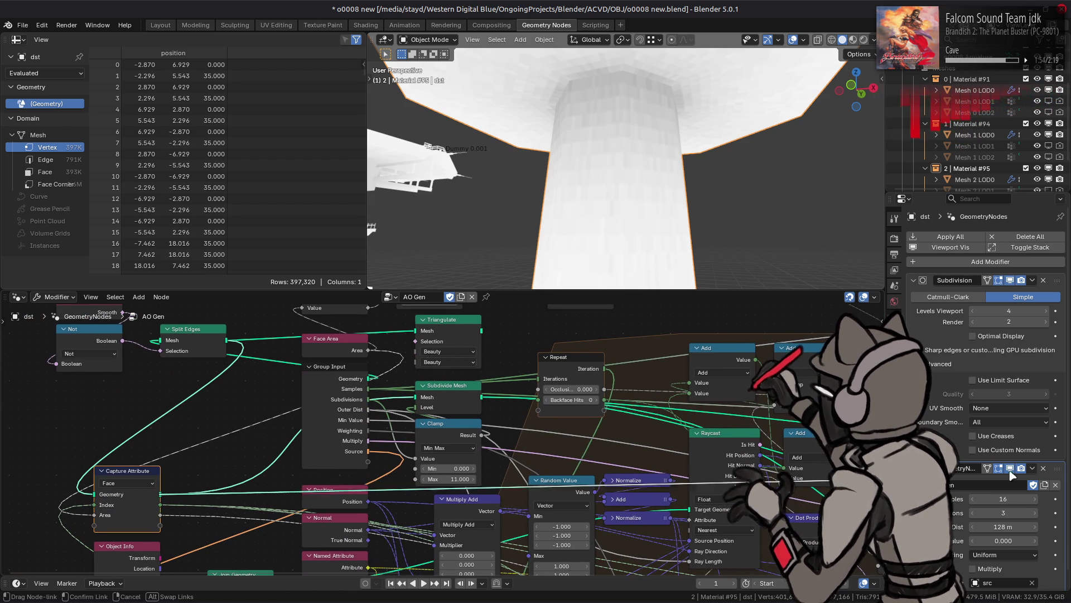